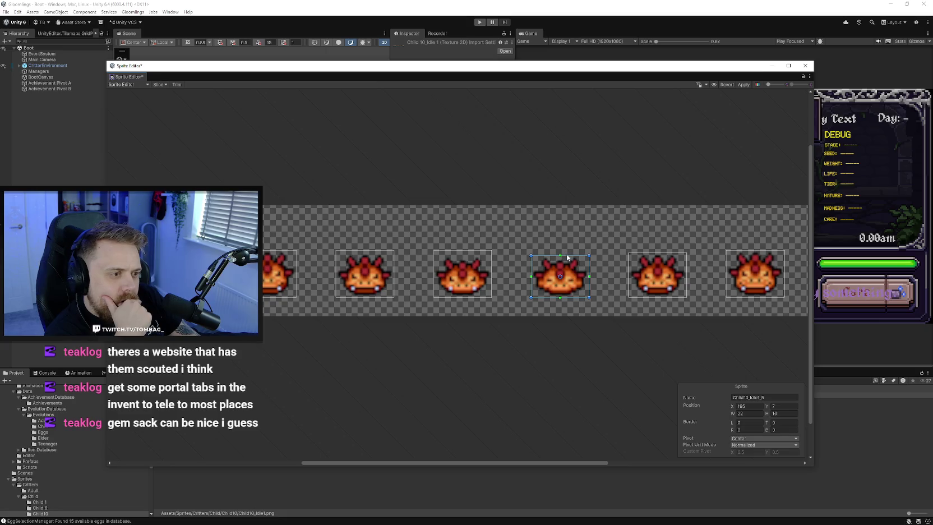
- Make the selected Child10_Idle1 slice one pixel taller, then select the sixth slice
drag(570, 256, 571, 252)
click(662, 260)
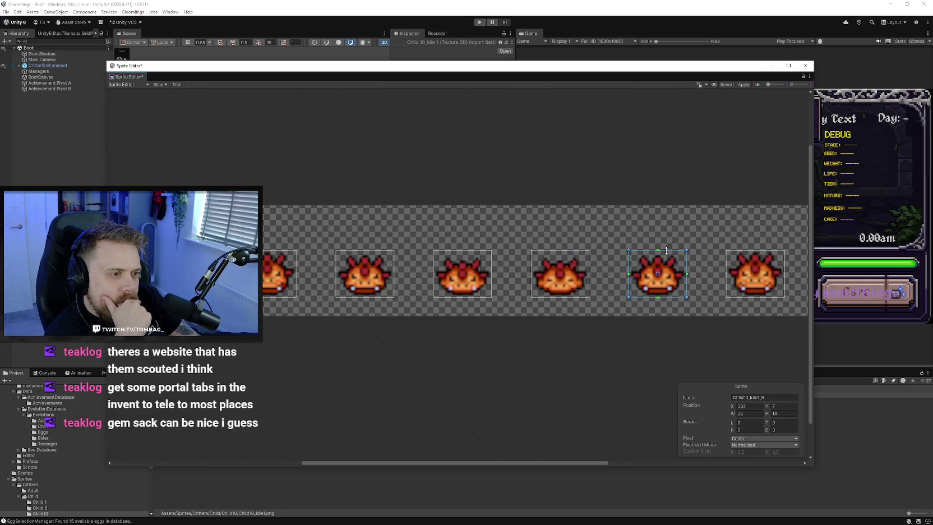
scroll(659, 301, right, 5)
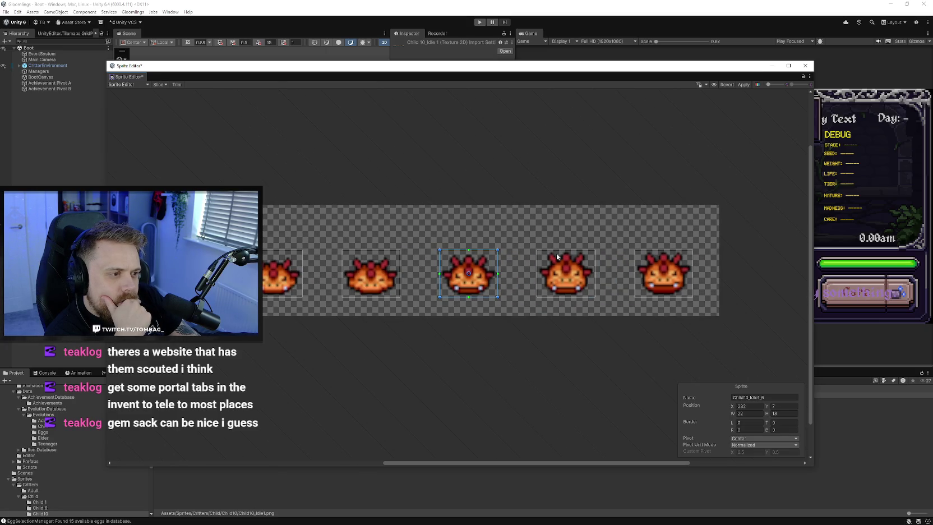
scroll(484, 238, left, 5)
scroll(435, 287, left, 1)
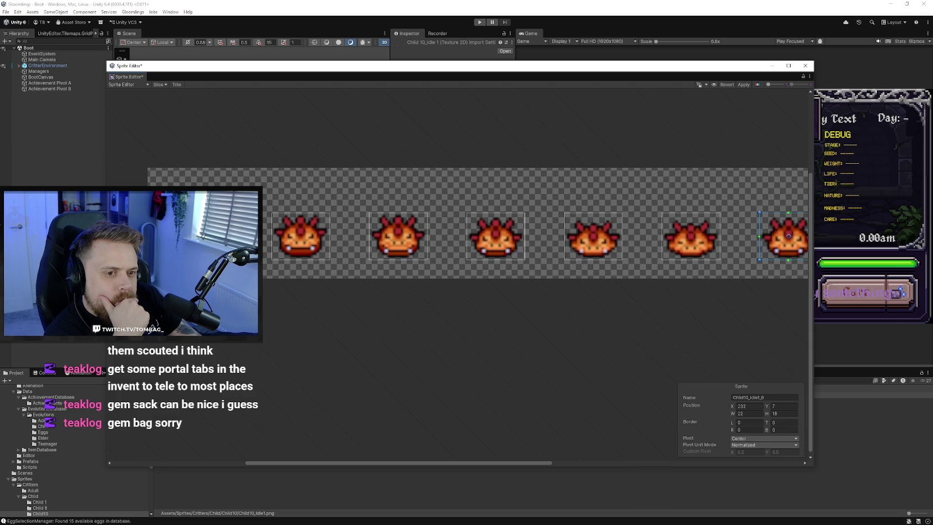
- Check sprite slices one through eight in turn and apply the slice changes
click(322, 218)
click(399, 219)
scroll(409, 213, right, 4)
click(410, 212)
scroll(409, 212, right, 4)
click(413, 219)
click(474, 224)
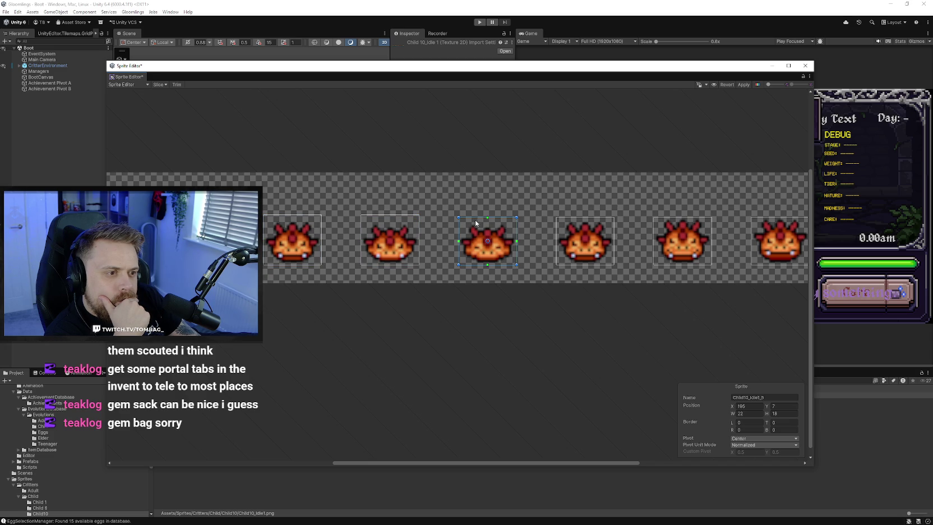
scroll(443, 224, right, 6)
click(430, 227)
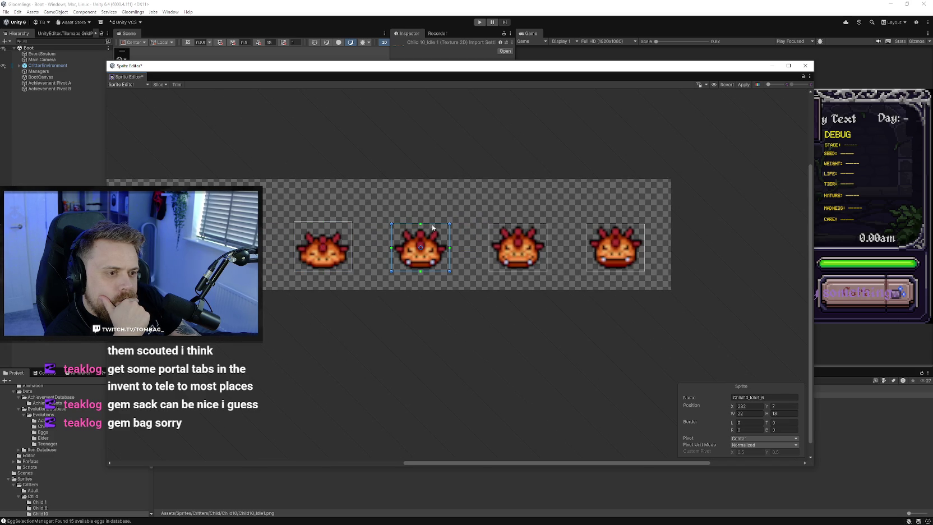
click(512, 228)
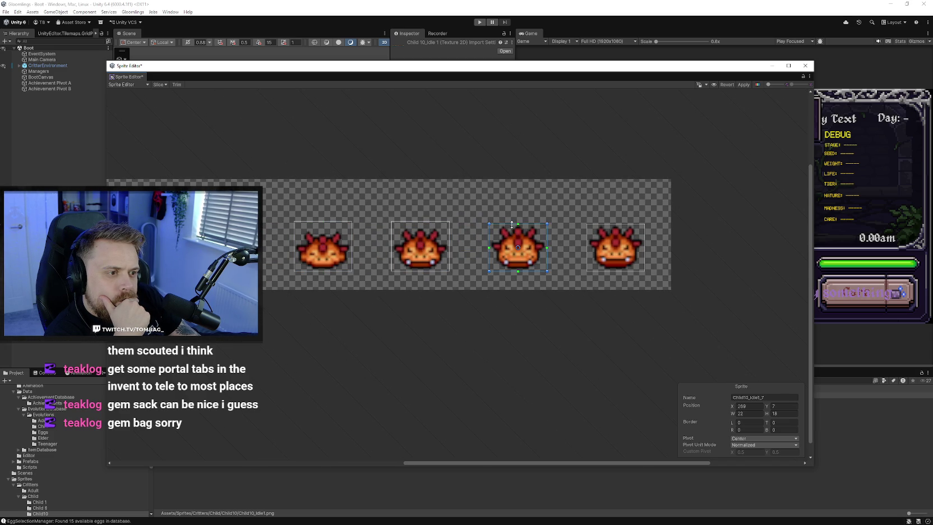
click(610, 226)
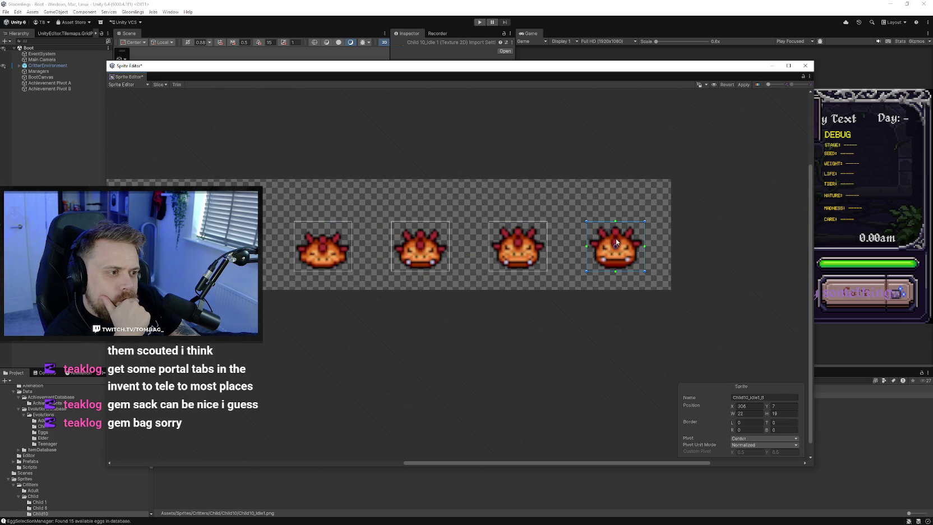
key(ctrl+s)
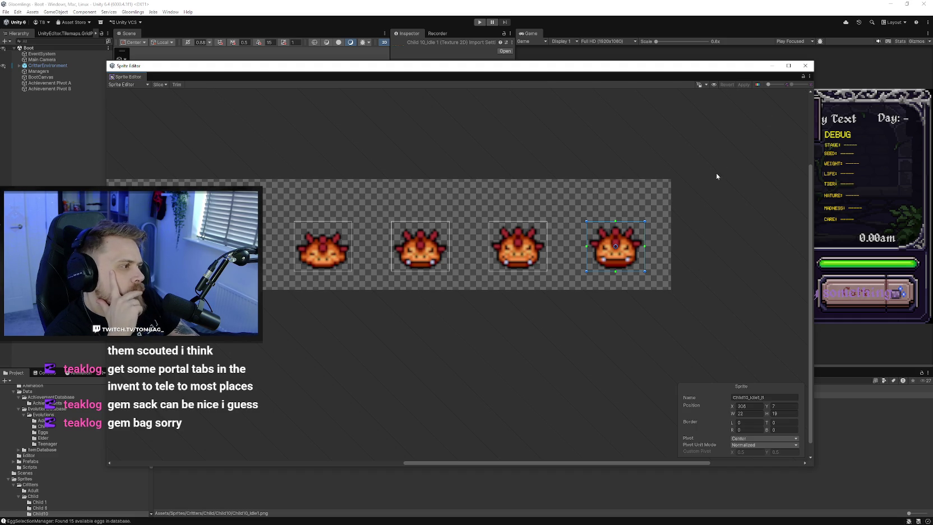
- Set Child10_Idle1's Filter Mode to Point (no filter) and Compression to None, and apply
click(806, 68)
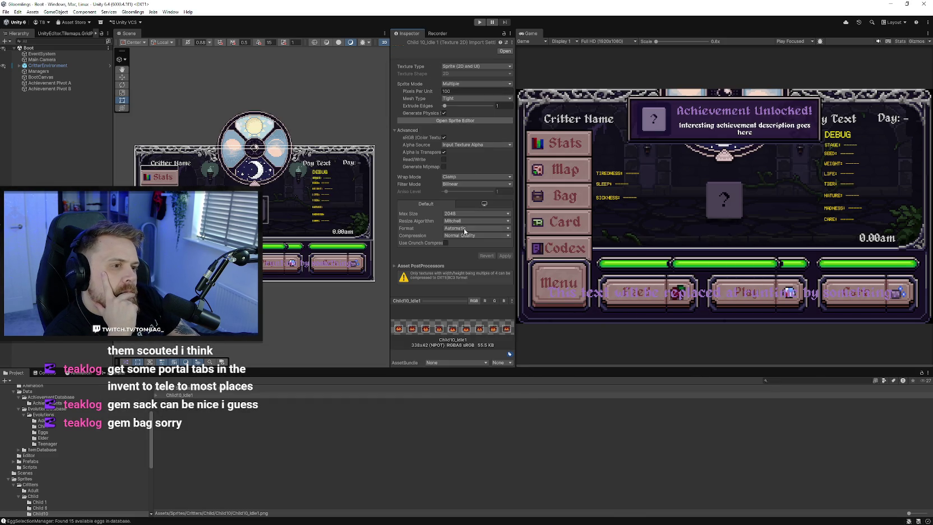
click(468, 235)
click(465, 240)
click(460, 183)
click(462, 192)
click(504, 249)
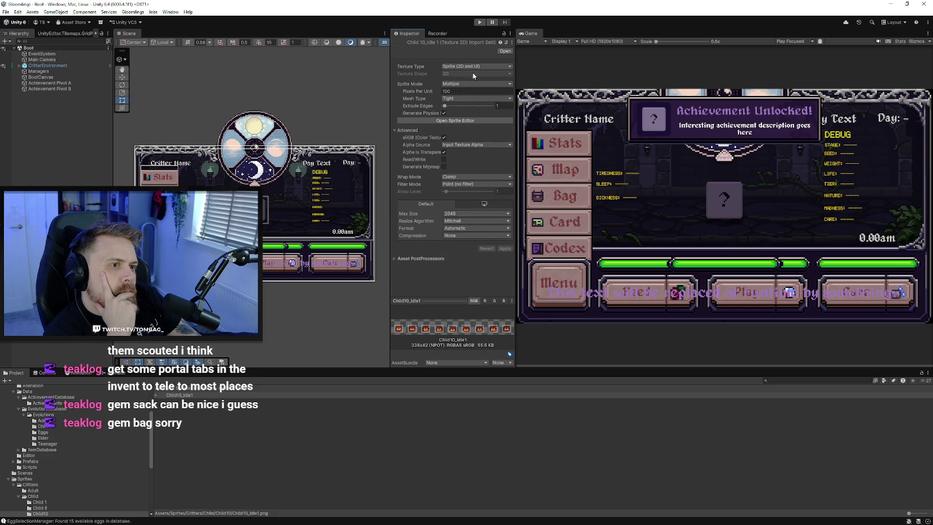
- Reopen the Sprite Editor to view the crisp frames, then close it
click(455, 121)
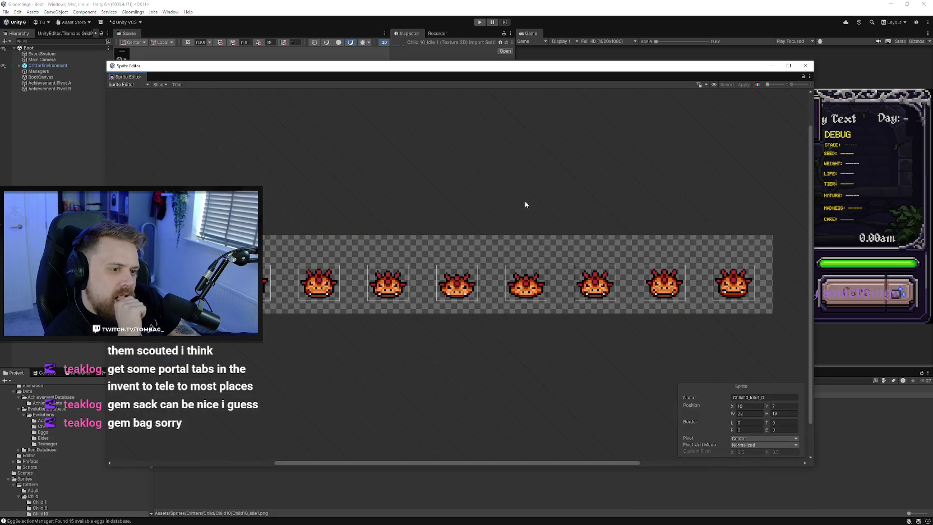
click(494, 176)
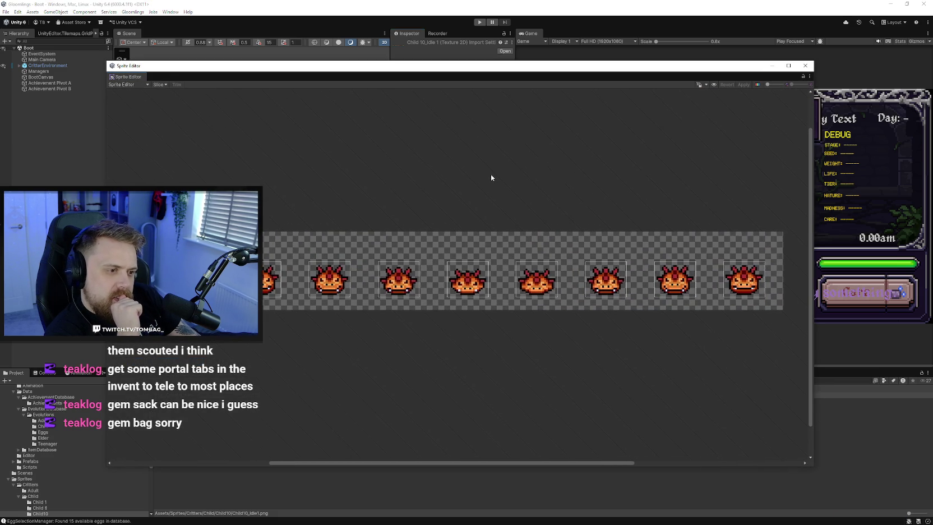
click(805, 67)
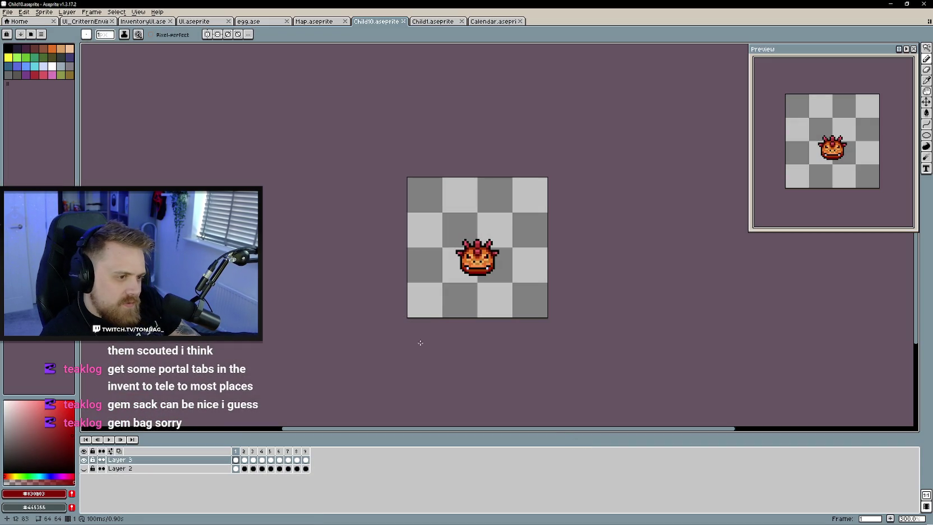
- Paint a pink pixel on frame 1's upper-right edge and frame 3's central horn tip
scroll(552, 220, up, 3)
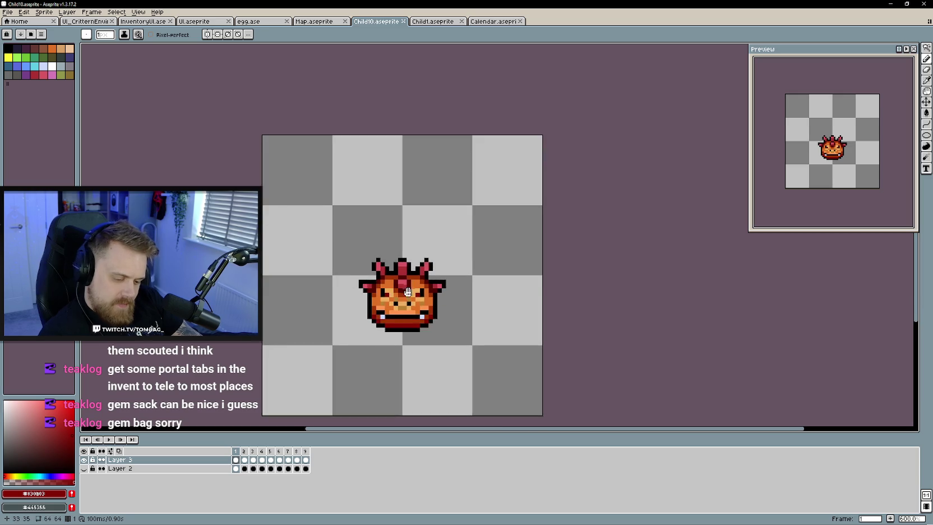
scroll(409, 289, up, 2)
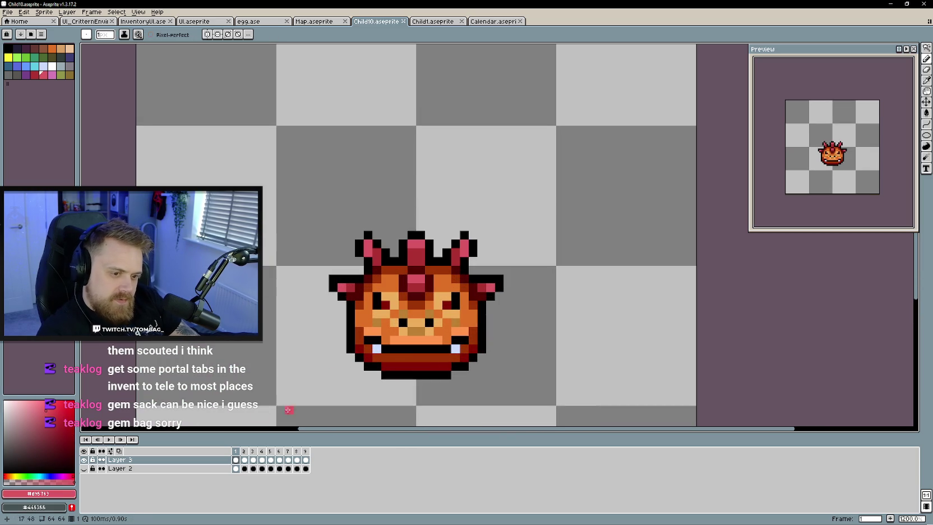
click(465, 279)
key(Right)
key(Left)
key(Right)
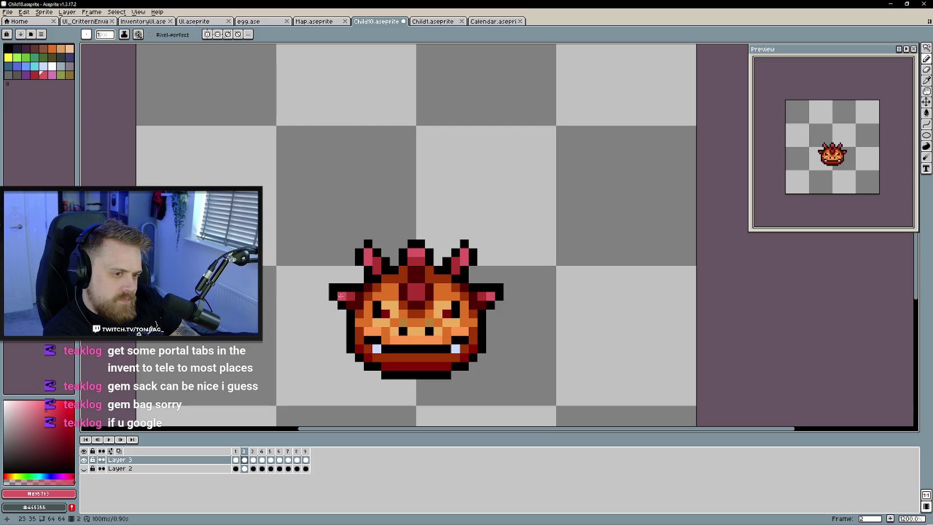
key(Right)
drag(412, 253, 420, 252)
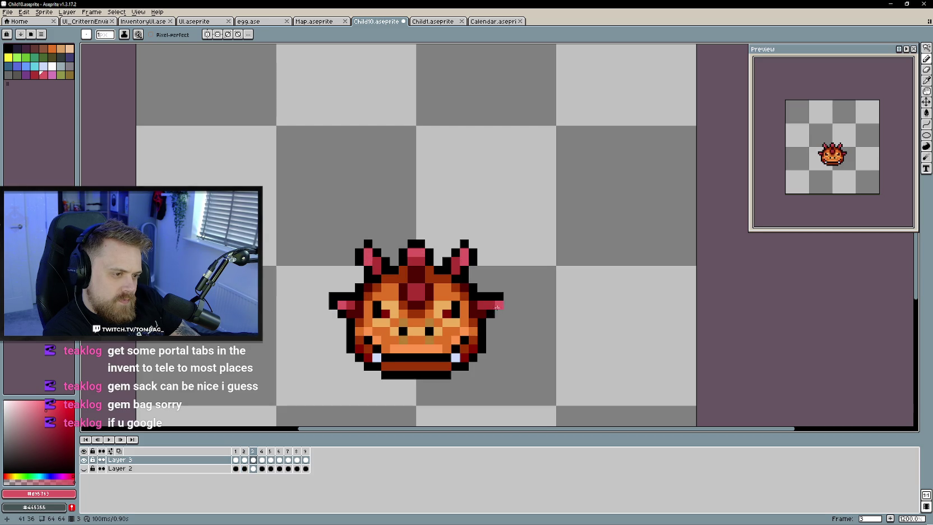
- Paint pink on the right horn tip, head top, left horn and left ear across frames 4–6
key(Right)
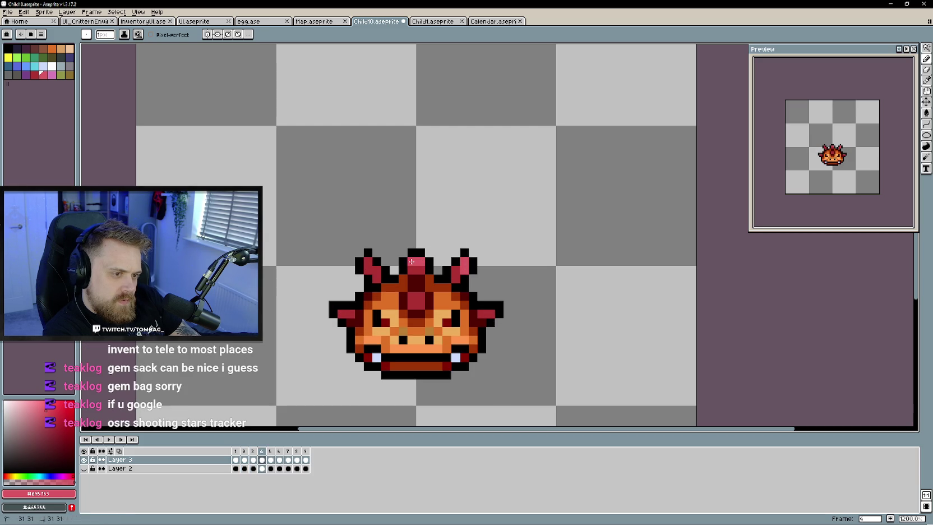
click(491, 314)
key(Right)
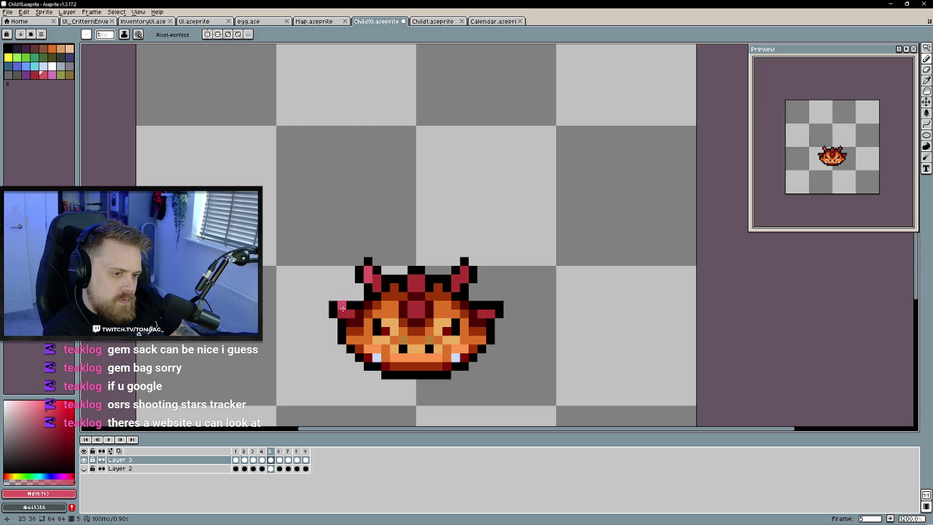
click(420, 278)
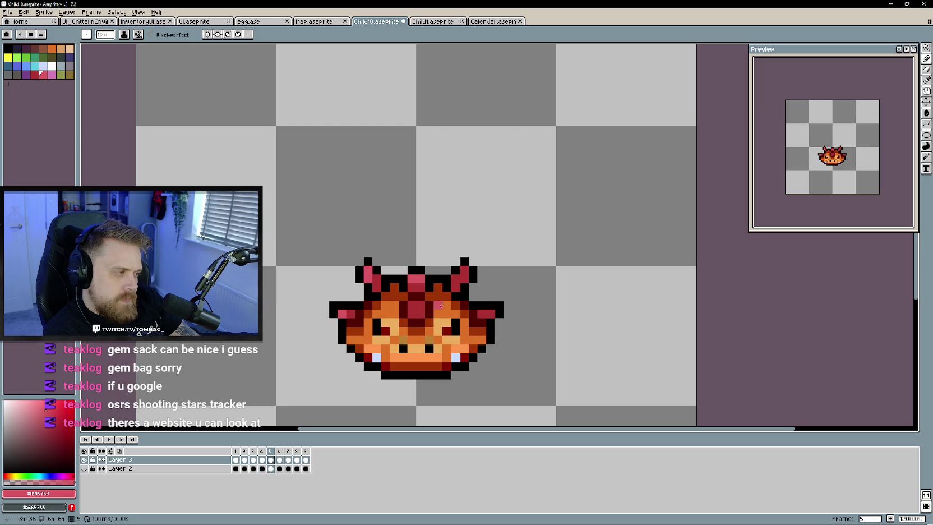
key(Right)
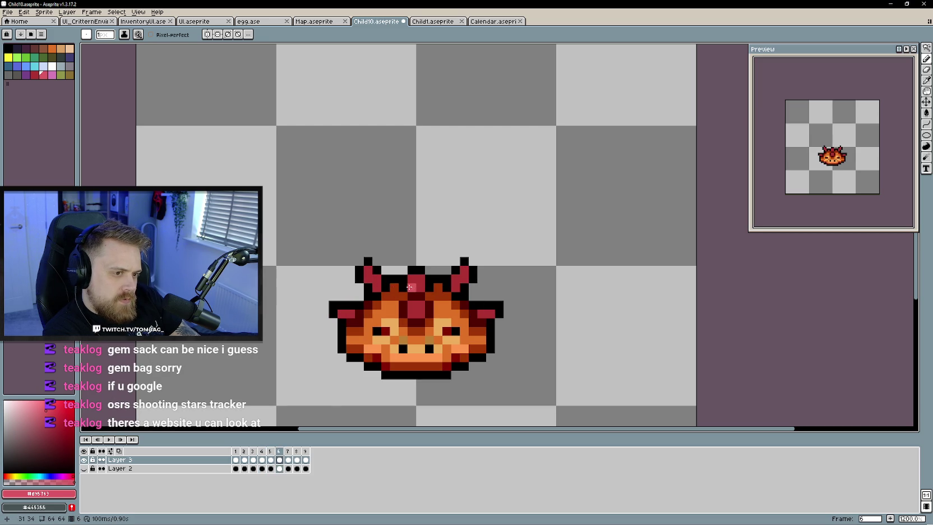
click(367, 278)
click(354, 318)
- In frame 7, turn the left horn, head centre and right horn pixels pink
key(Right)
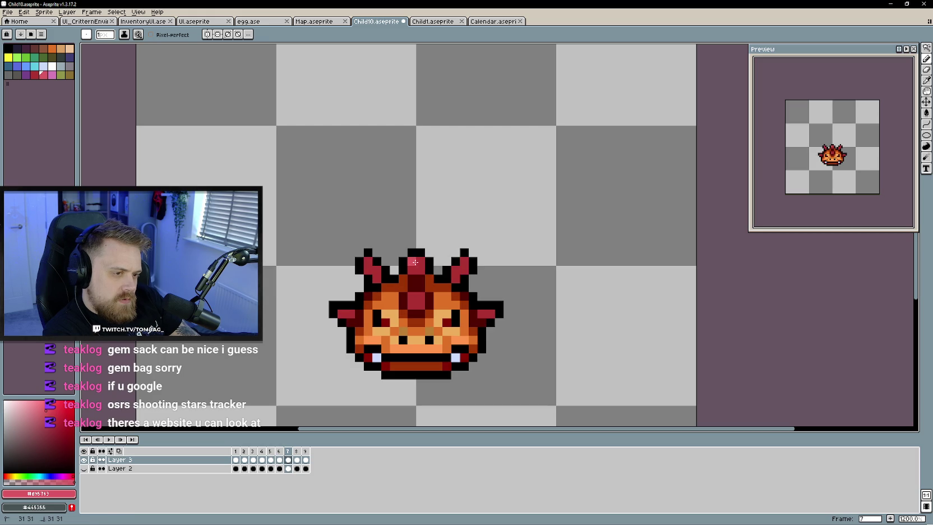
key(Right)
key(Left)
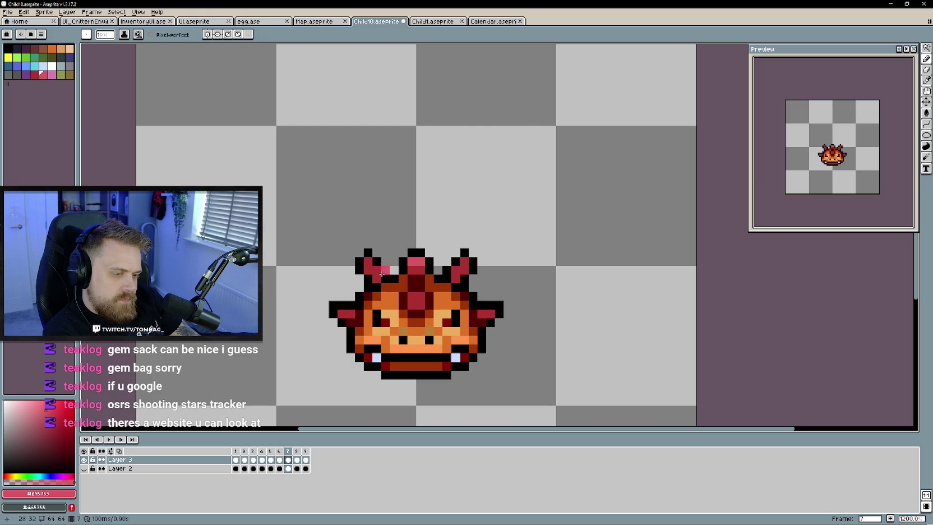
click(368, 268)
click(412, 296)
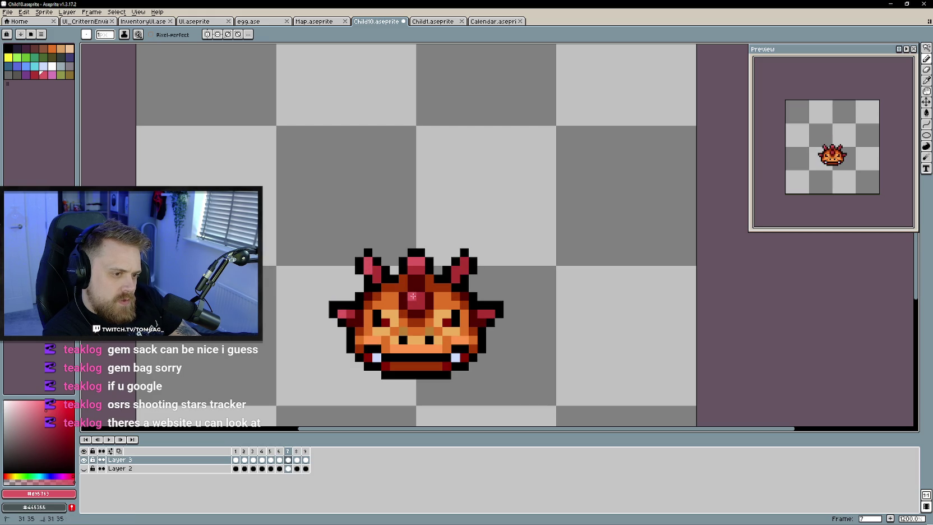
click(463, 269)
- Add pink highlights to the horns and ears in frame 9
key(Right)
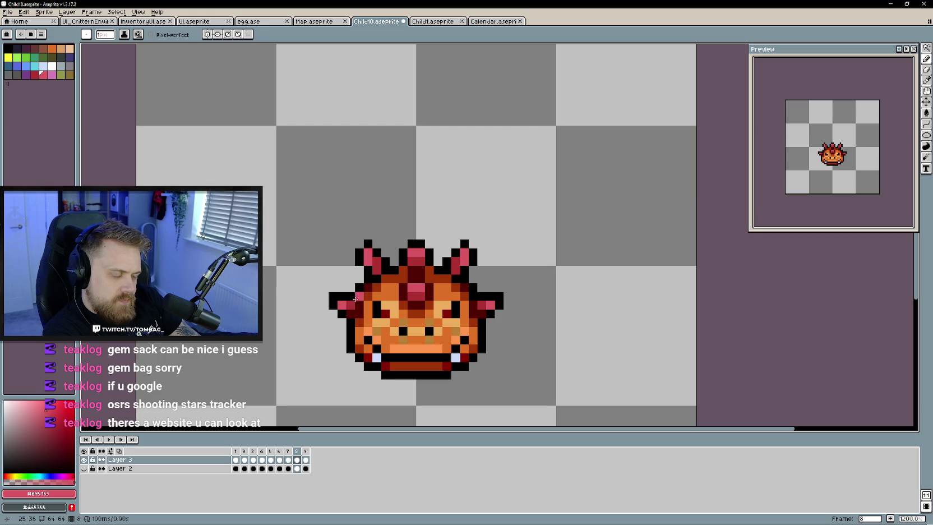
key(Right)
drag(367, 253, 367, 262)
drag(464, 253, 464, 263)
click(489, 295)
click(346, 291)
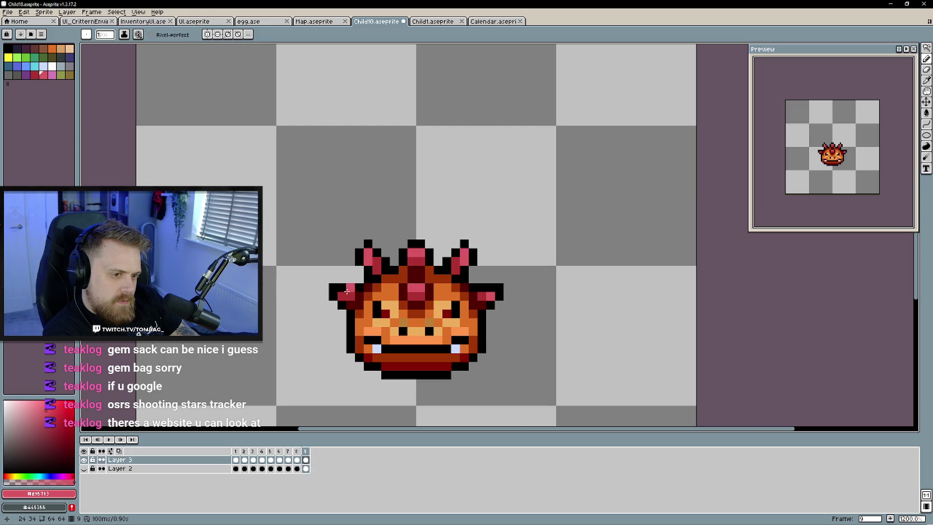
- Step through the frames to review them, then play the Child10 idle animation
key(Right)
key(Right)
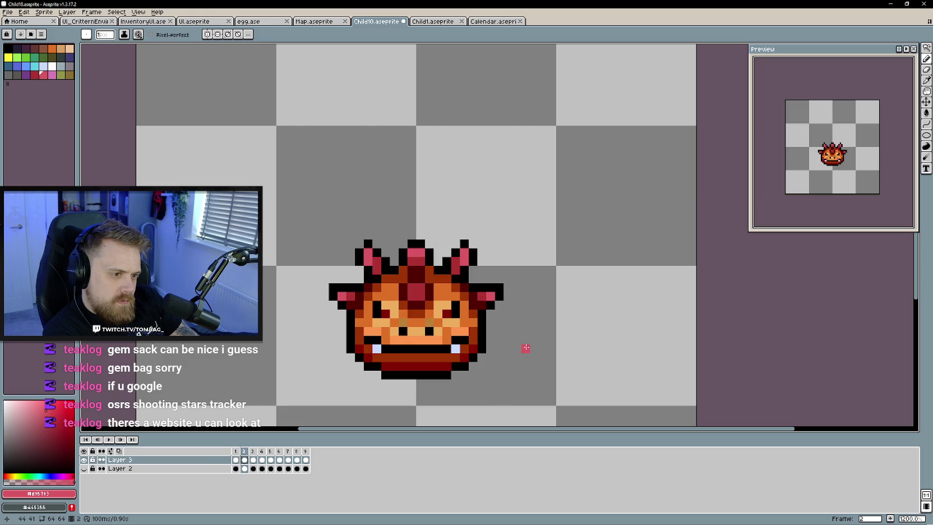
key(Left)
key(Right)
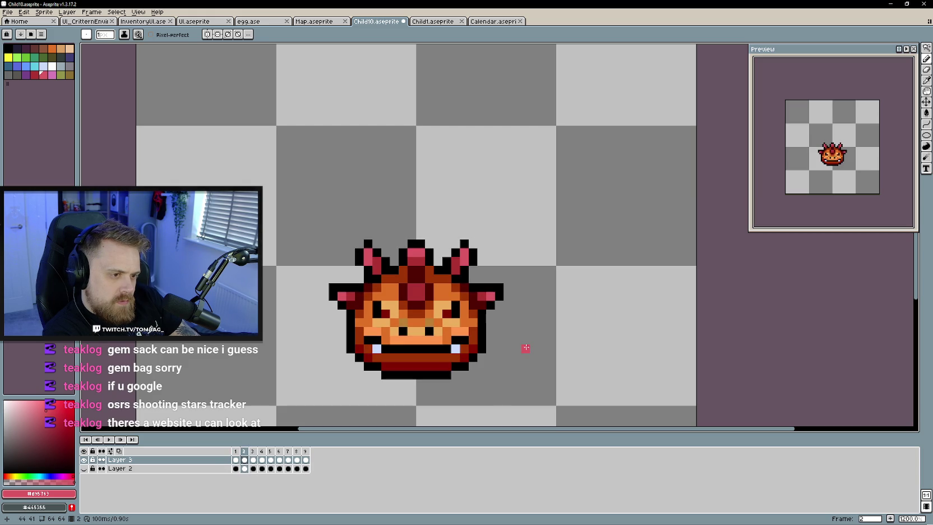
key(Right)
key(Right)
key(Right)
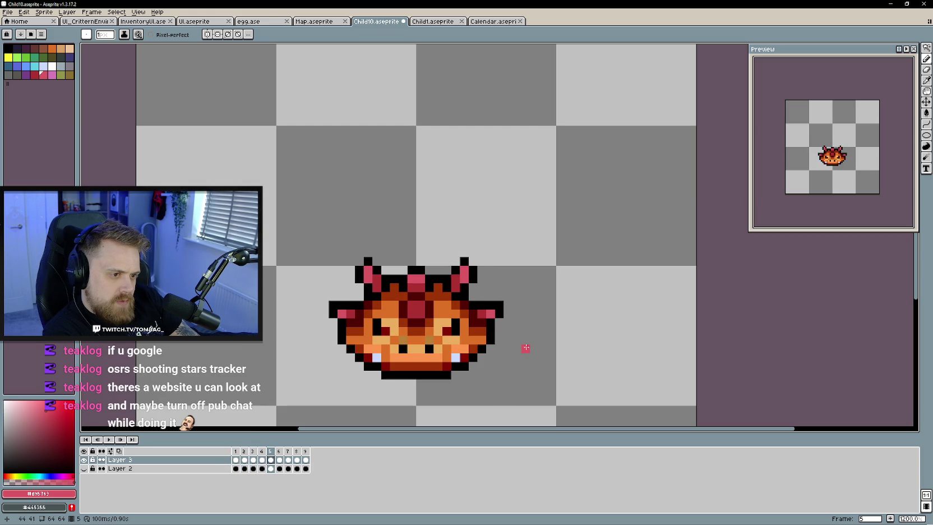
key(Left)
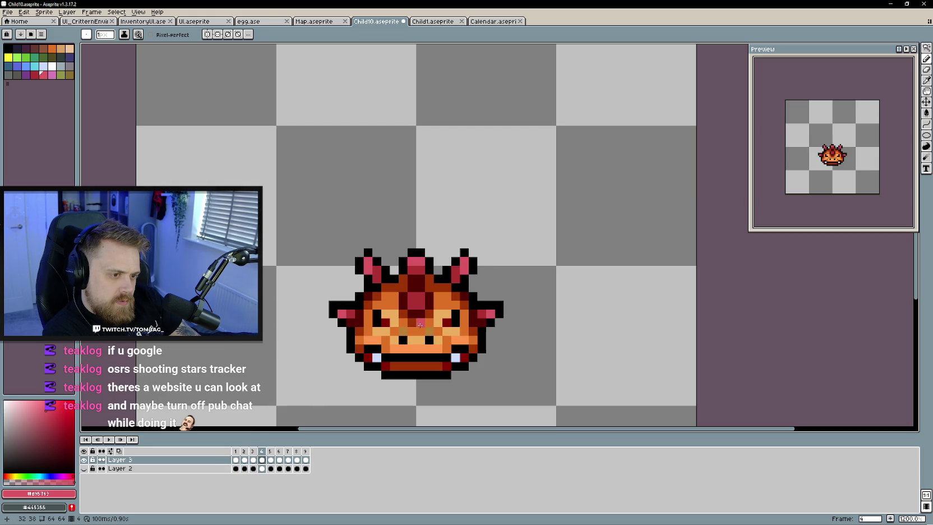
key(Left)
key(Left)
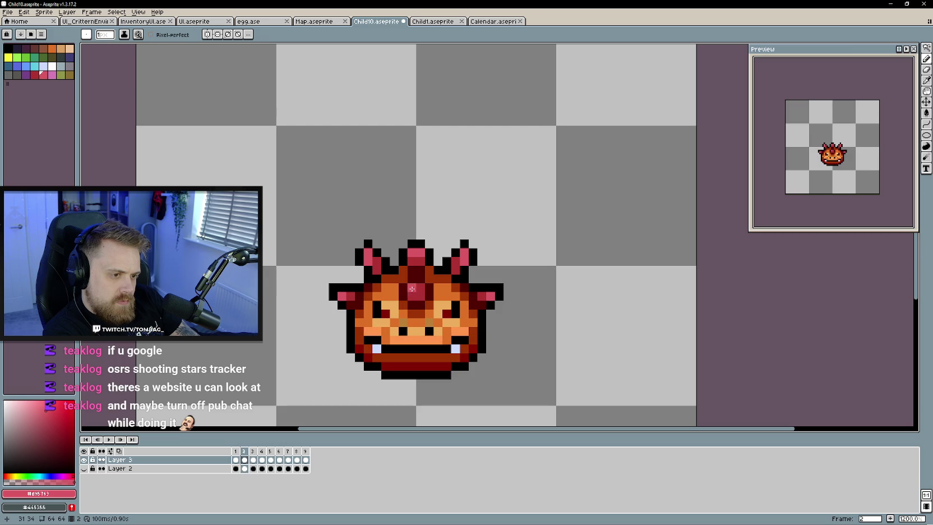
key(Right)
key(Right)
key(Right)
key(Right)
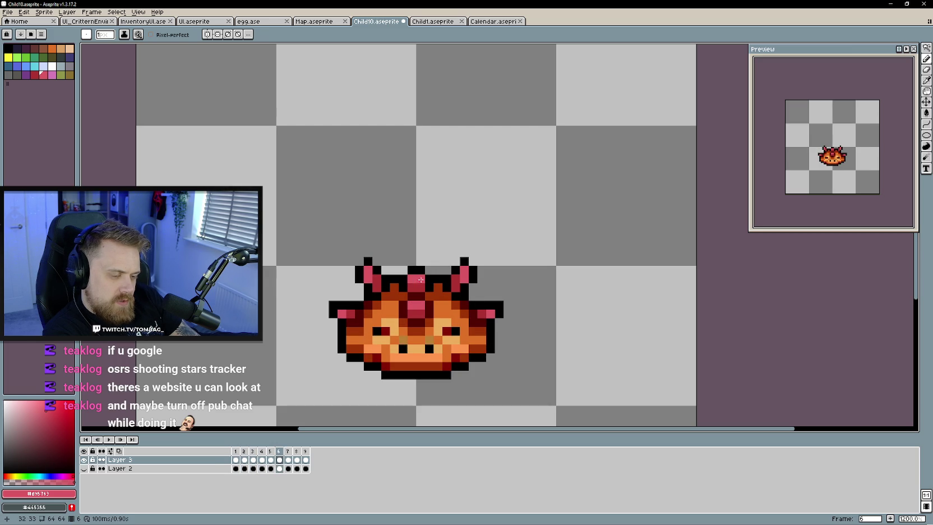
key(Right)
key(Return)
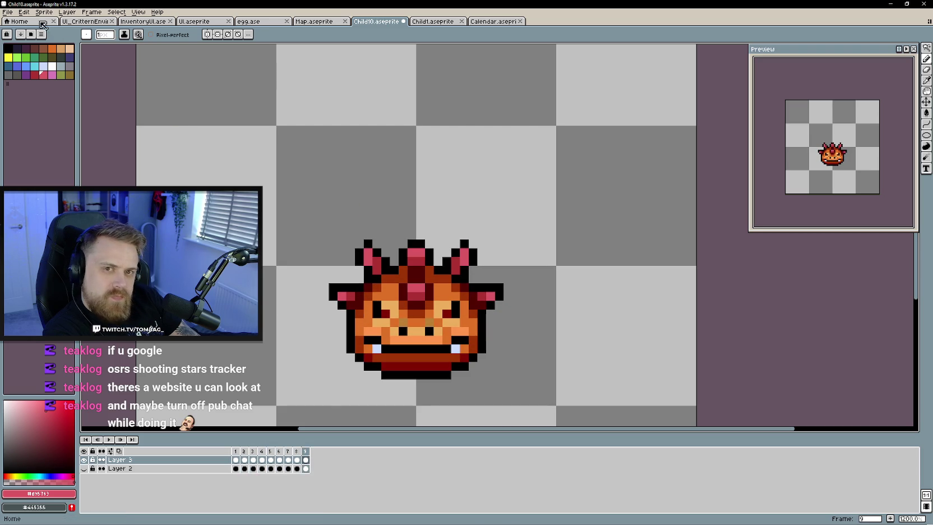
- Visit the home page and the Child1 sprite, then return to the Child10 sprite
click(15, 21)
click(432, 22)
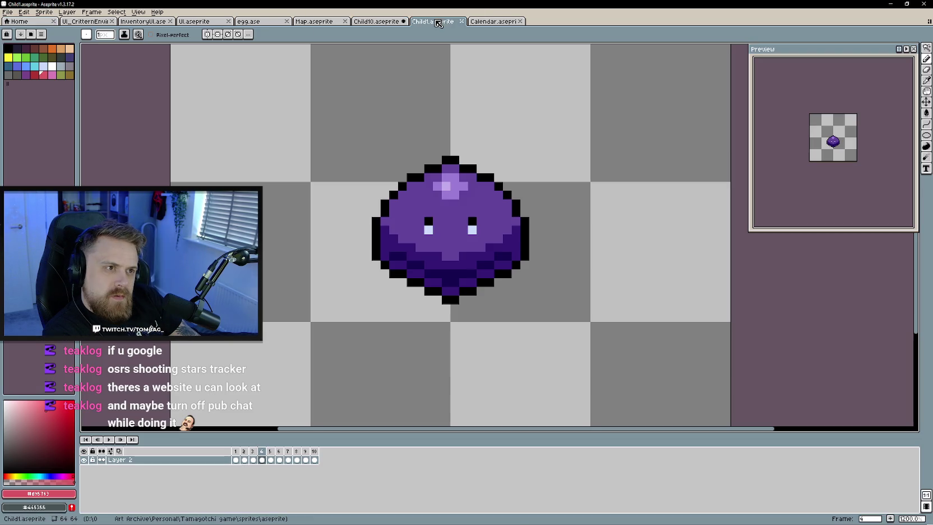
click(372, 21)
scroll(333, 233, down, 3)
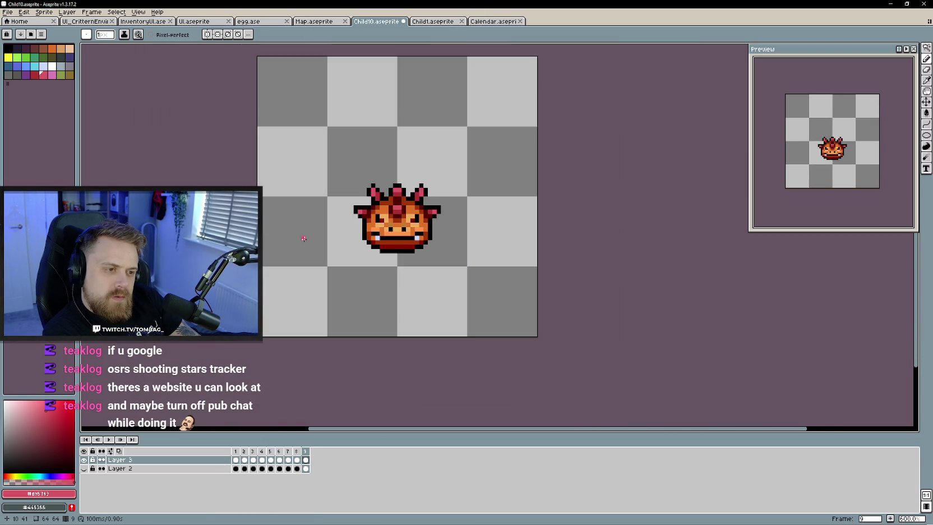
- Export the Child10 frames as a sprite sheet, replacing Child10_Idle1.png
click(12, 12)
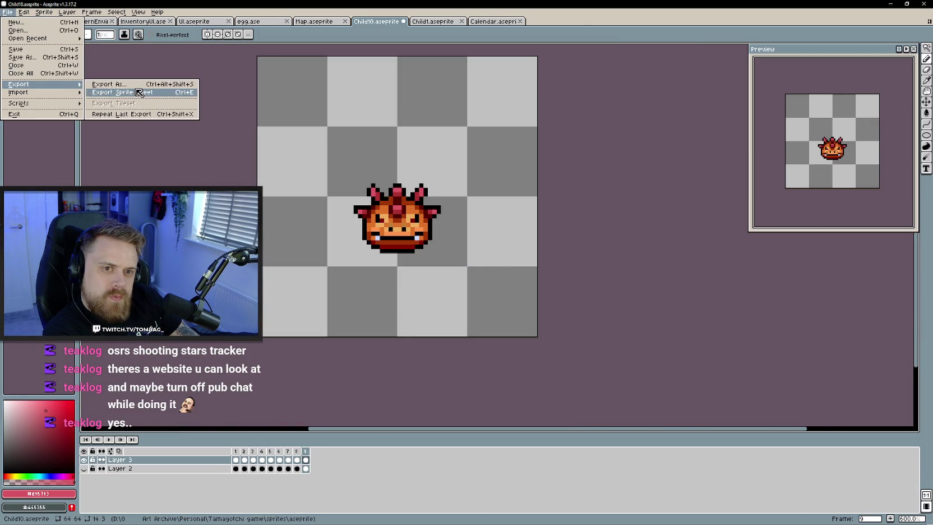
mouse_move(19, 84)
click(118, 93)
click(530, 289)
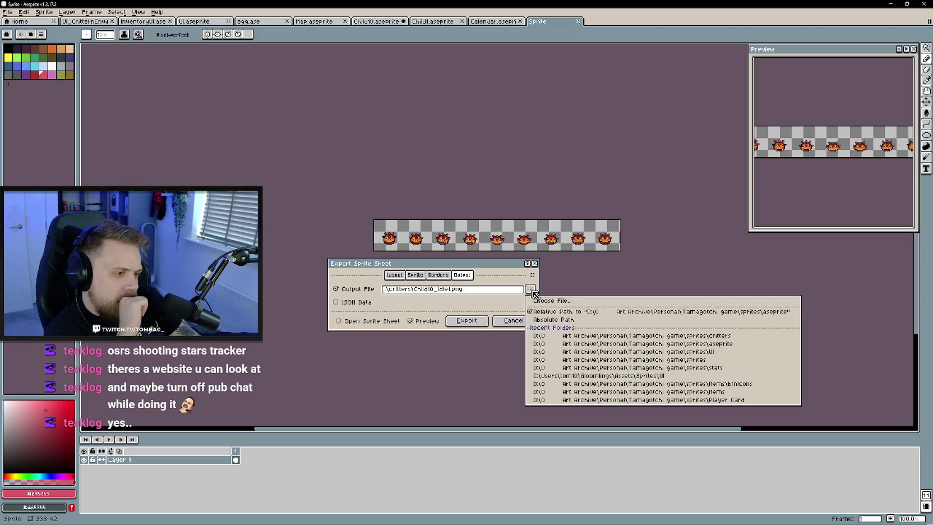
click(564, 301)
click(472, 171)
click(675, 395)
click(483, 266)
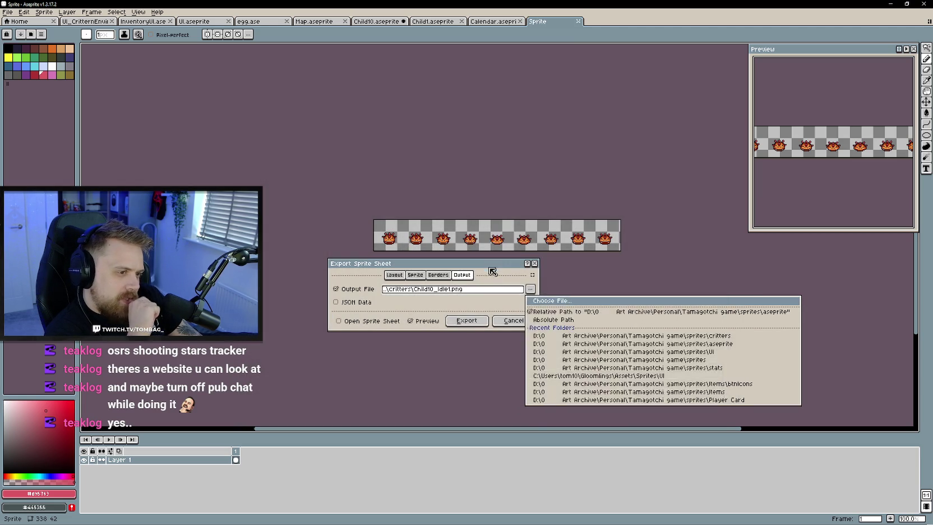
click(474, 321)
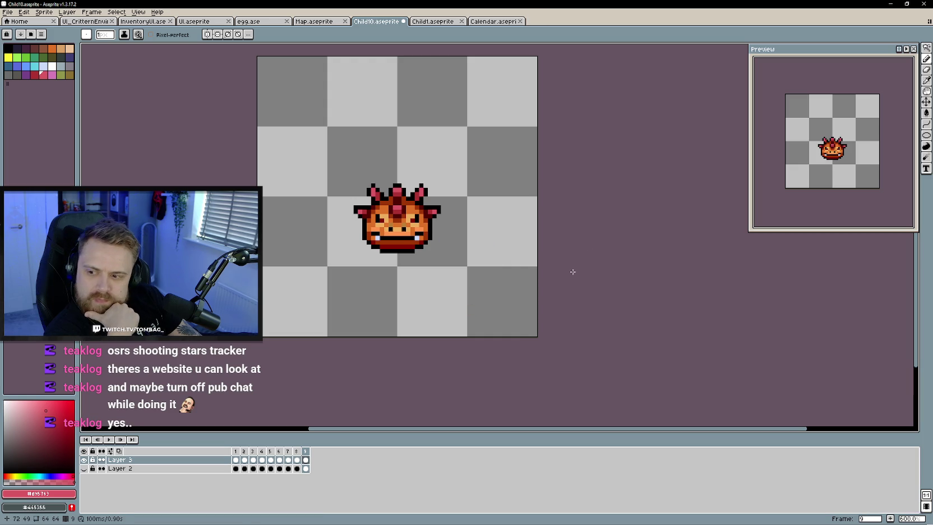
- Scroll the canvas slightly and minimize Aseprite to reveal the desktop
scroll(600, 273, left, 2)
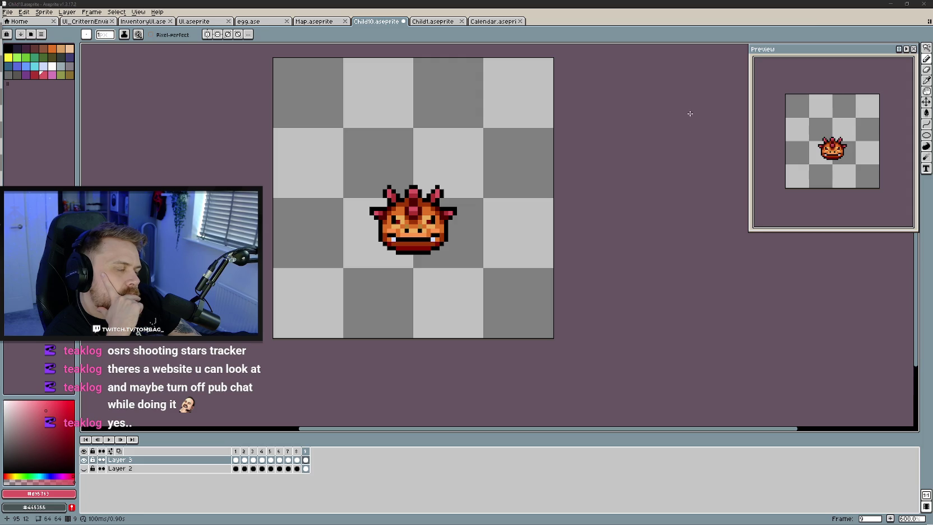
click(890, 4)
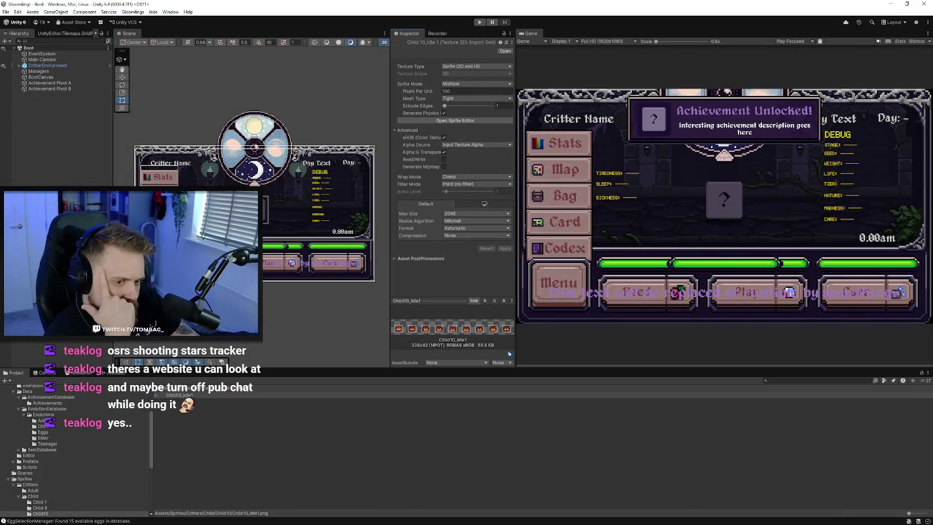
- Inspect Child10_Idle1's slices in the Sprite Editor, then open EvolutionDatabase's Evolutions folder
right_click(192, 394)
click(279, 201)
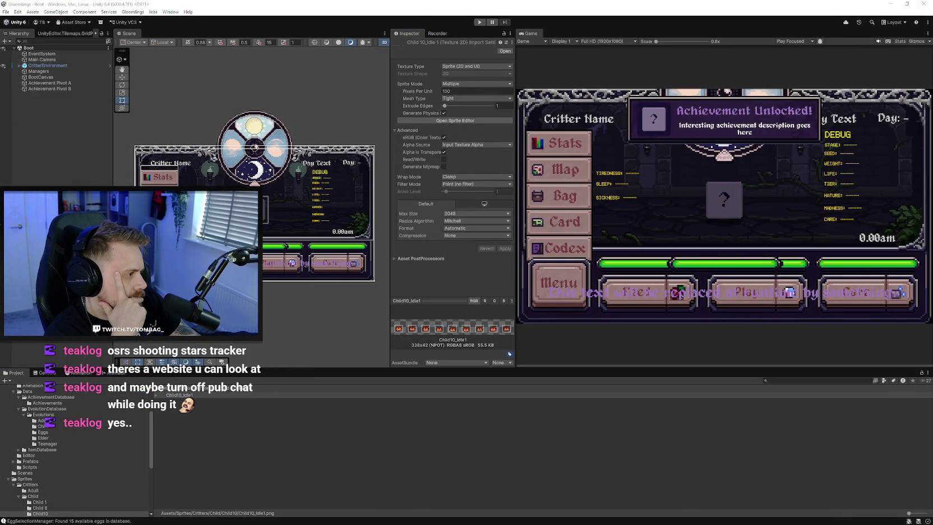
click(544, 381)
click(455, 120)
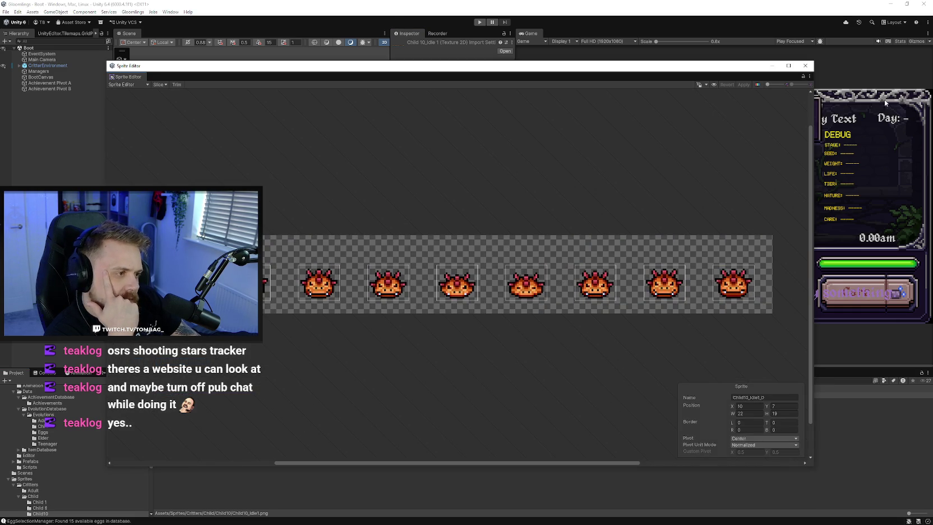
click(811, 67)
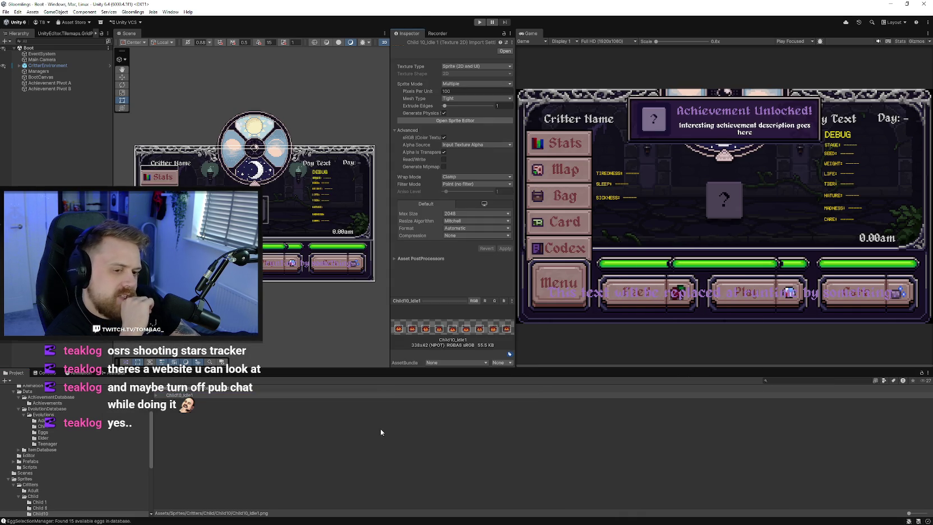
click(47, 409)
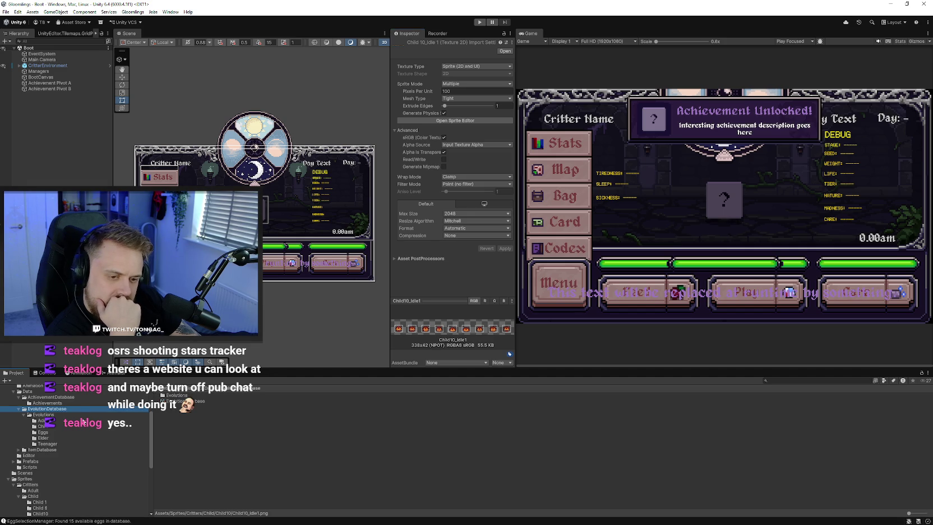
double_click(182, 397)
- Select the Child/Child10 evolution definition and add an element to Core Idle Clips
double_click(171, 401)
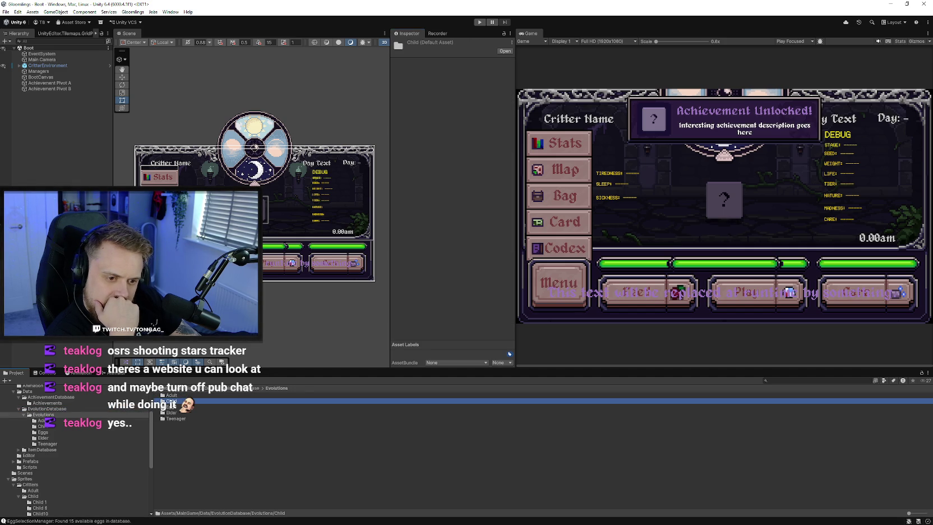
click(175, 450)
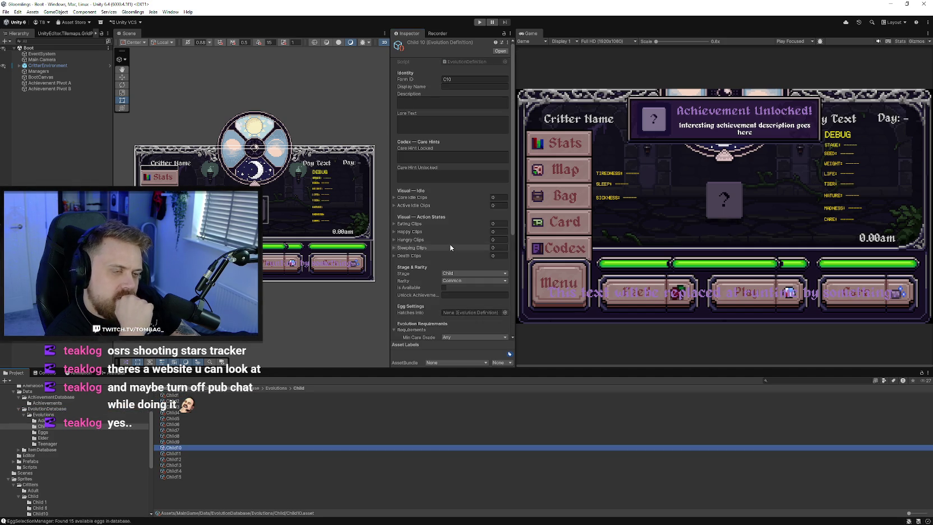
scroll(450, 244, down, 3)
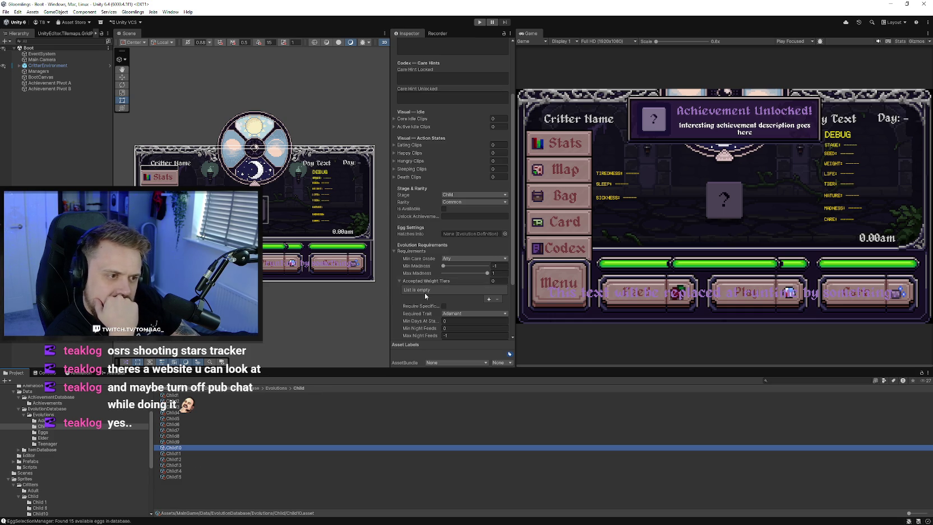
scroll(424, 293, up, 3)
click(396, 177)
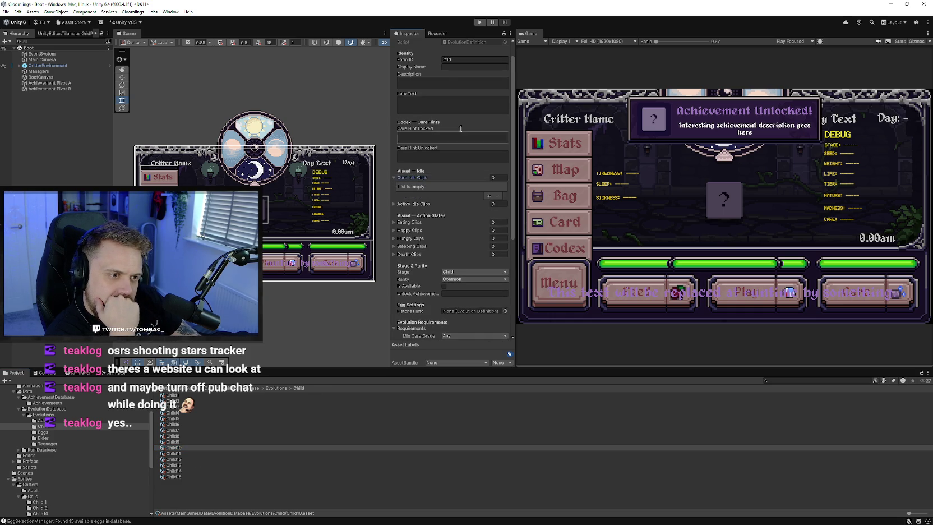
scroll(442, 140, up, 1)
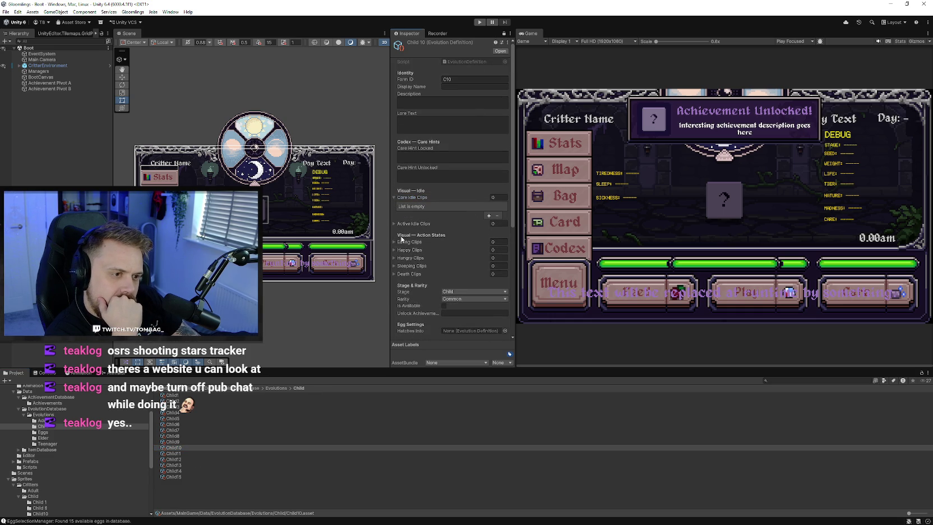
click(488, 215)
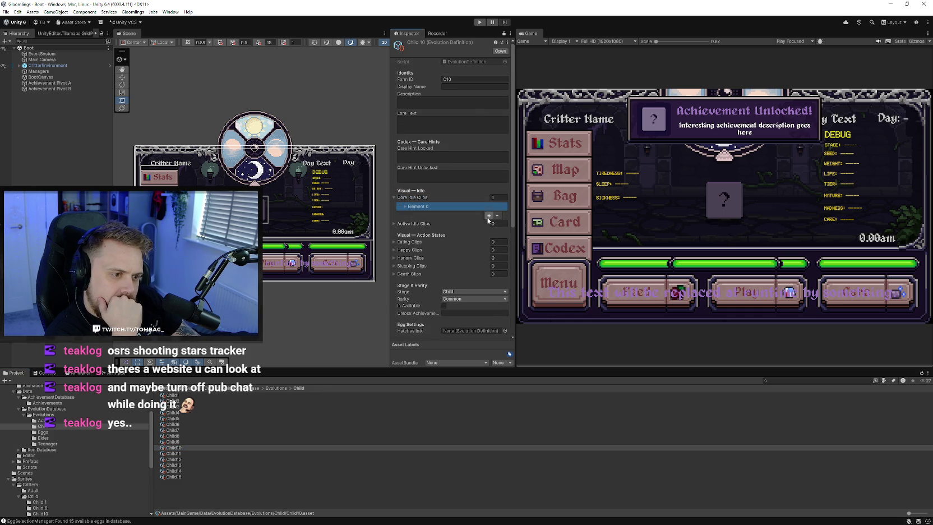
- Fill Element 0's frames by dropping Sprites/Critters/Child/Child10/Child10_Idle1 onto it
click(25, 478)
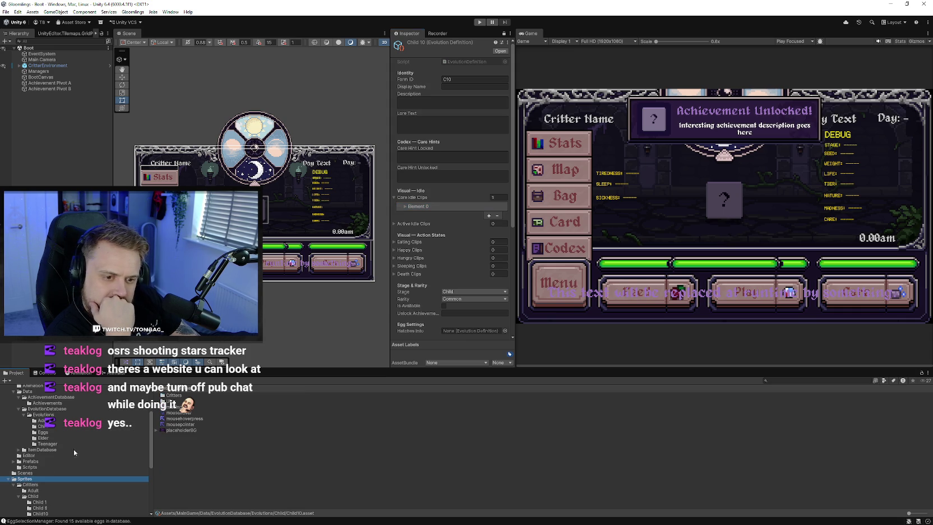
double_click(171, 397)
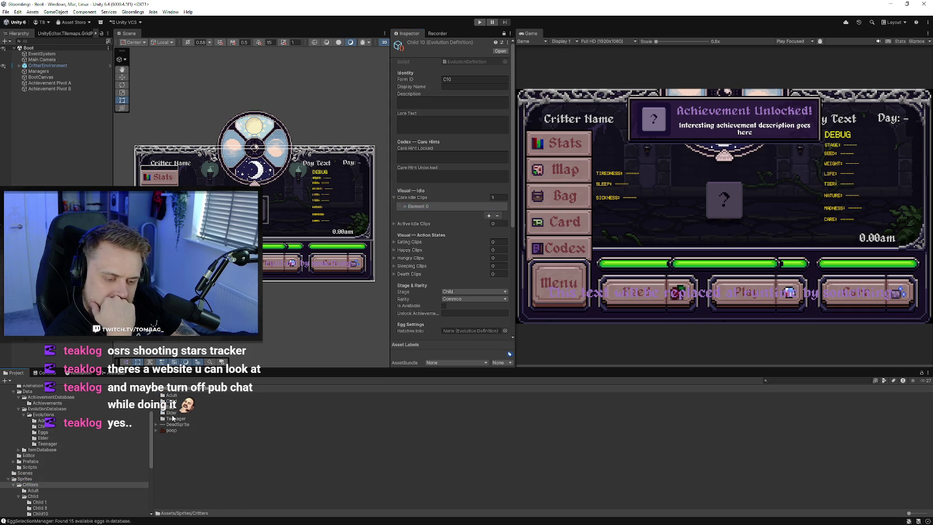
double_click(178, 402)
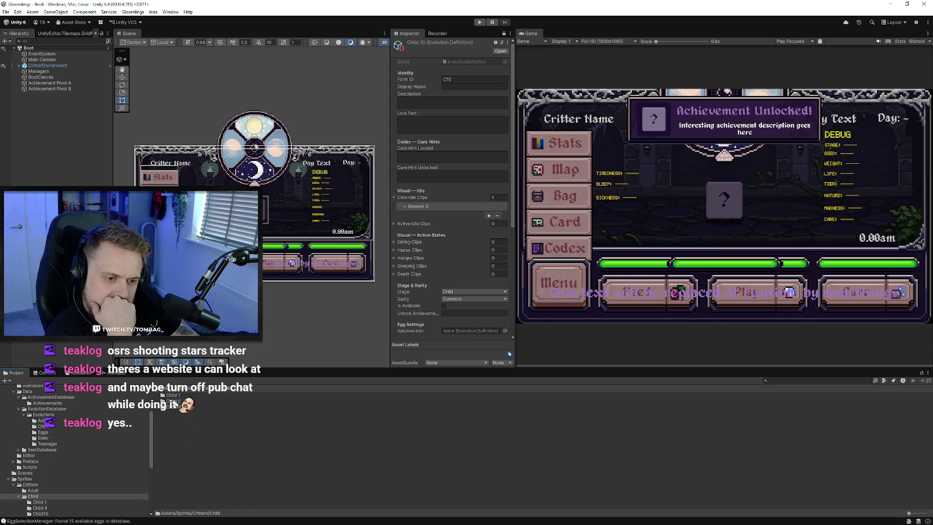
double_click(176, 402)
drag(181, 398, 215, 406)
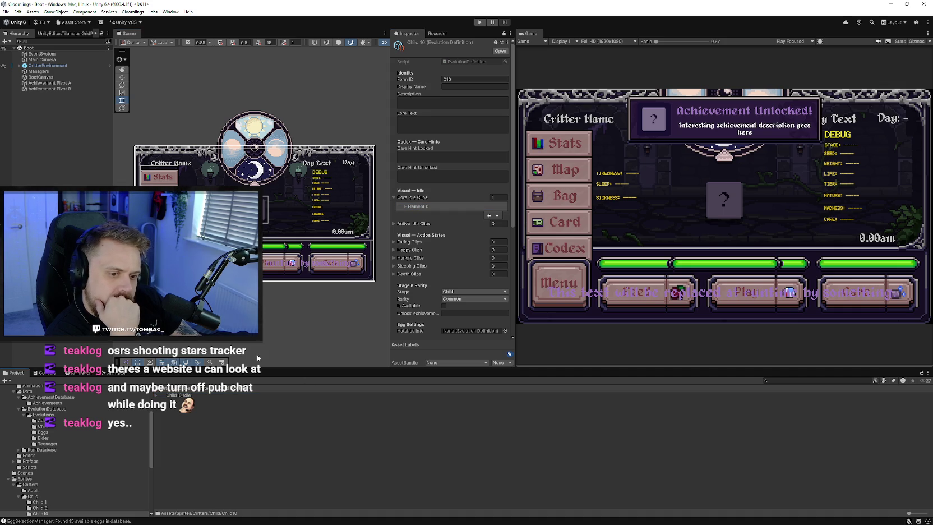
drag(216, 406, 406, 206)
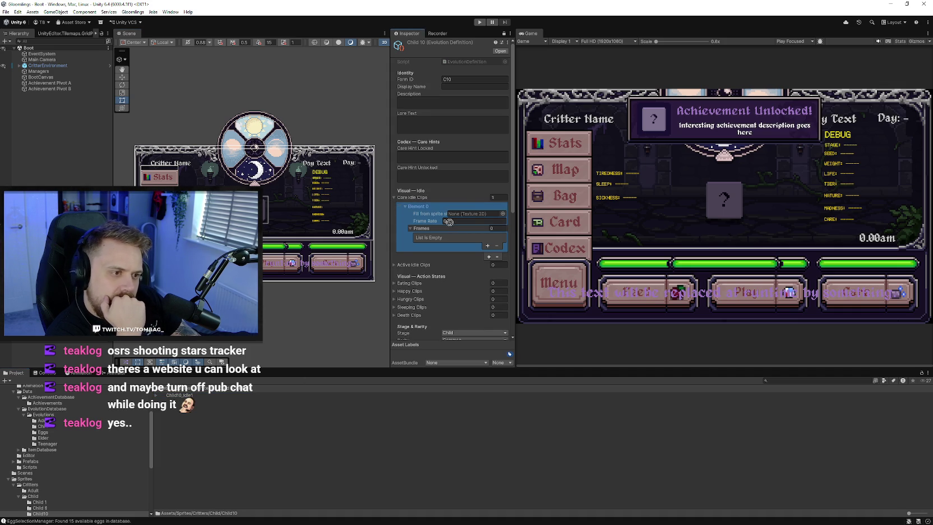
drag(196, 400, 465, 214)
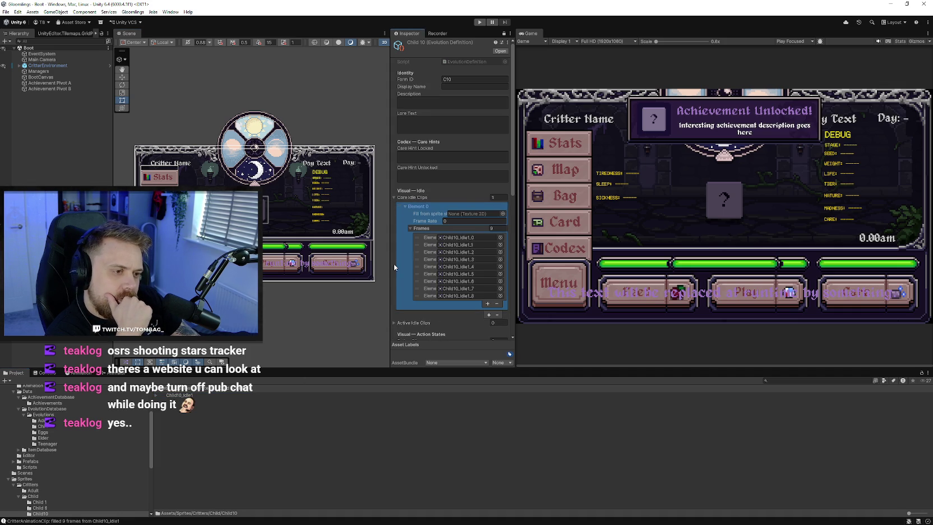
- Deselect Element 0, click into Display Name, then switch to Aseprite
click(455, 95)
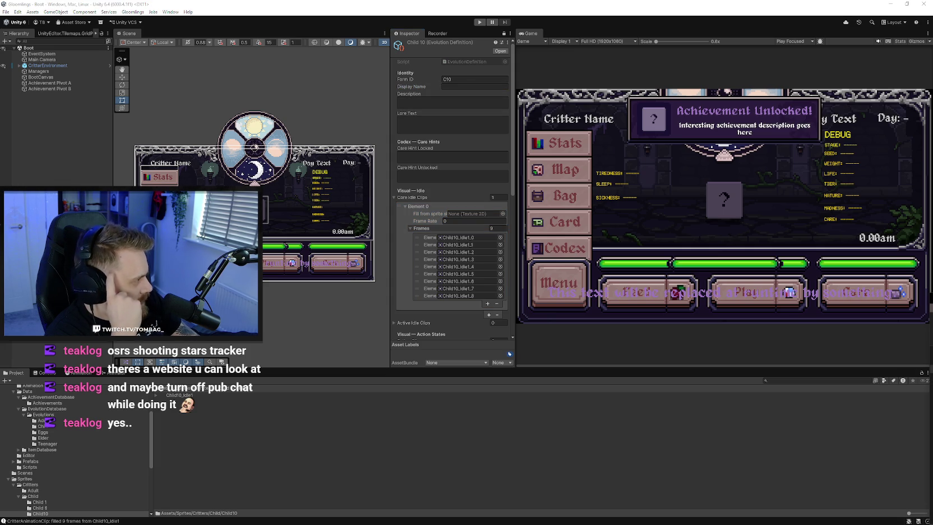
click(475, 86)
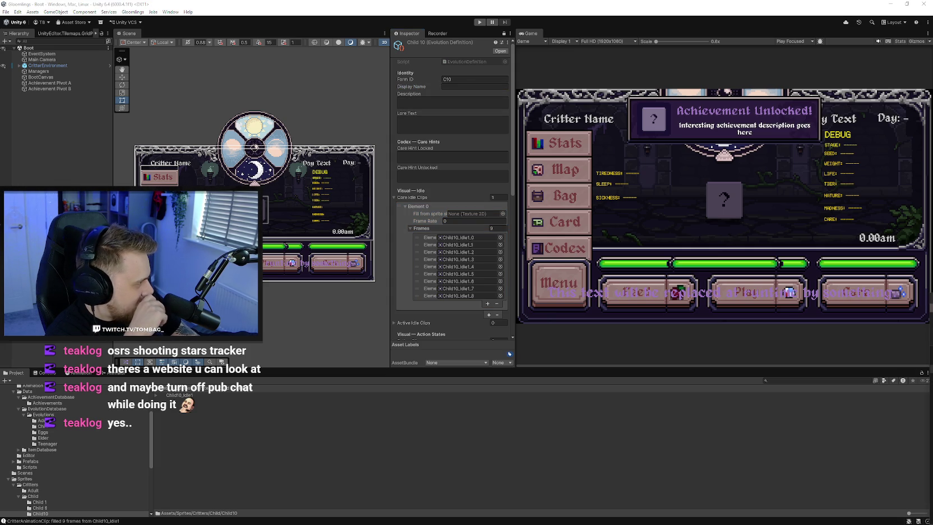
key(alt+Tab)
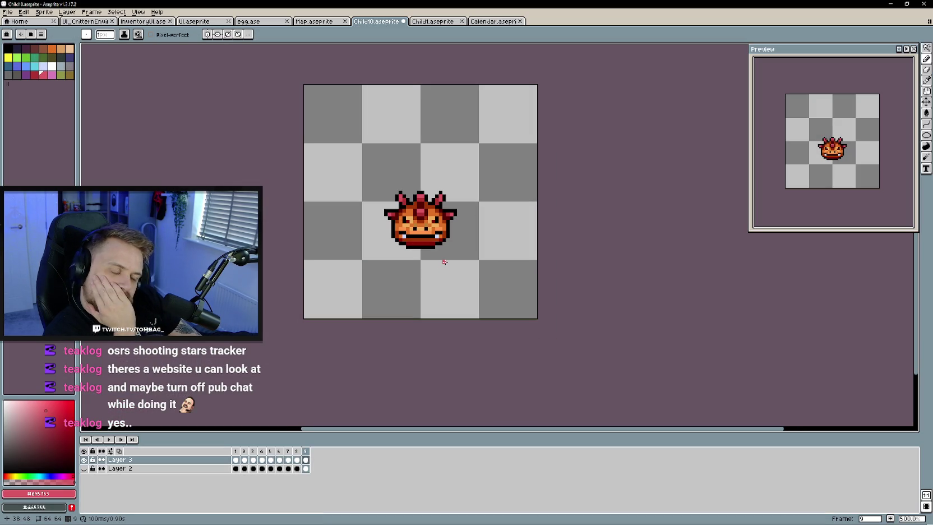
- Recentre the sprite, play and stop the Child10 animation, then minimize Aseprite
scroll(447, 275, down, 1)
scroll(447, 276, down, 1)
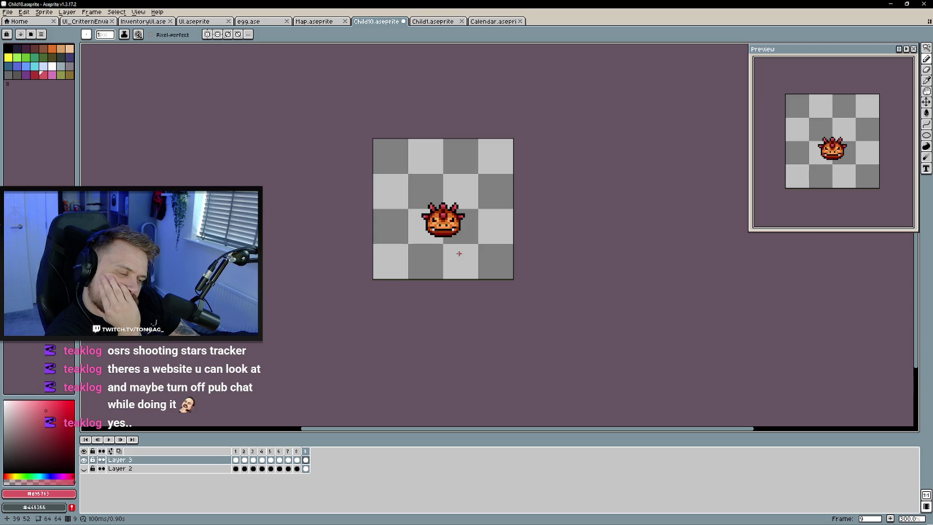
scroll(459, 253, up, 1)
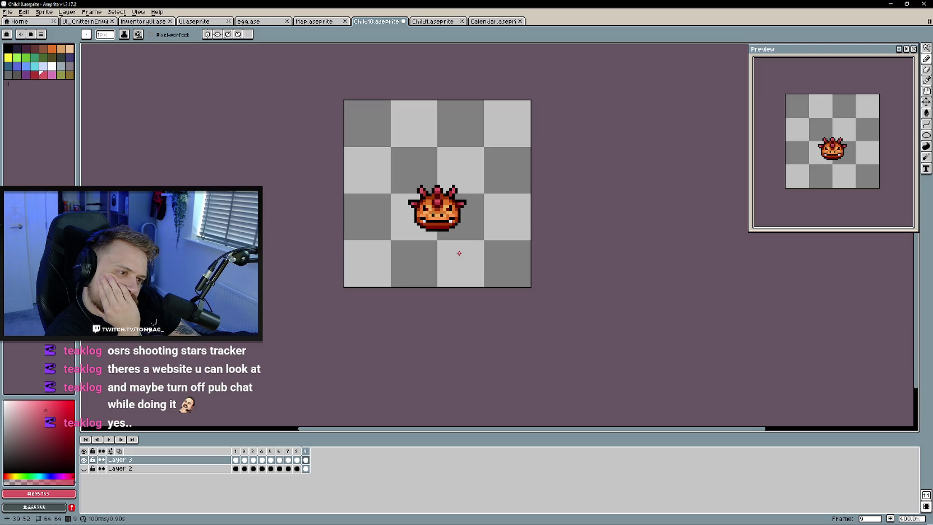
drag(458, 253, 456, 271)
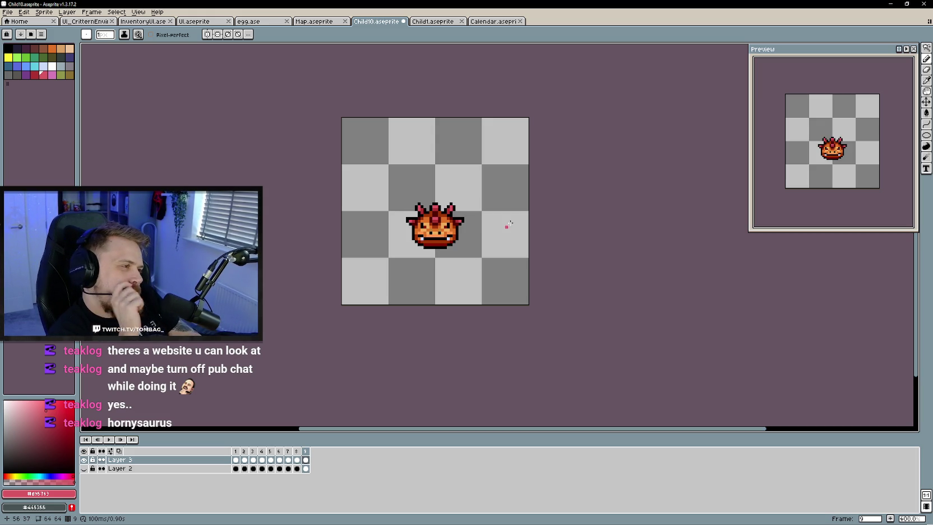
click(111, 440)
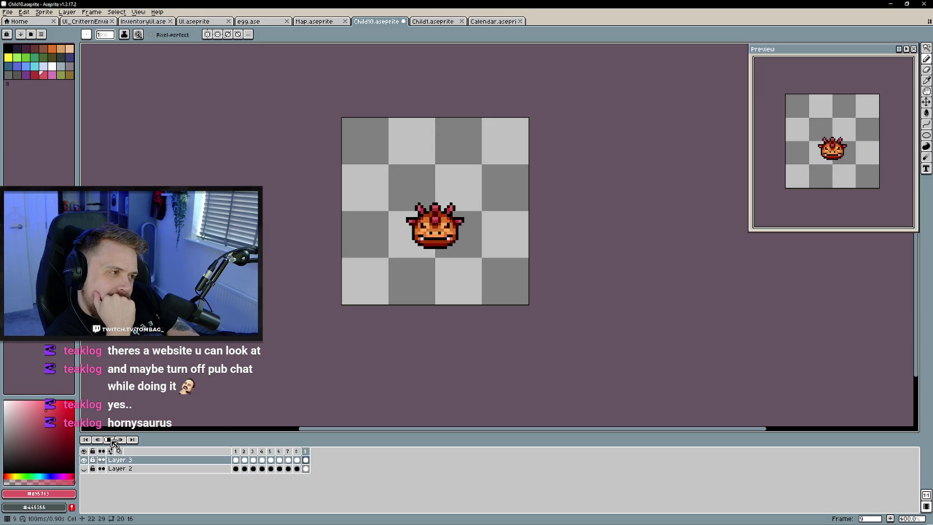
click(112, 441)
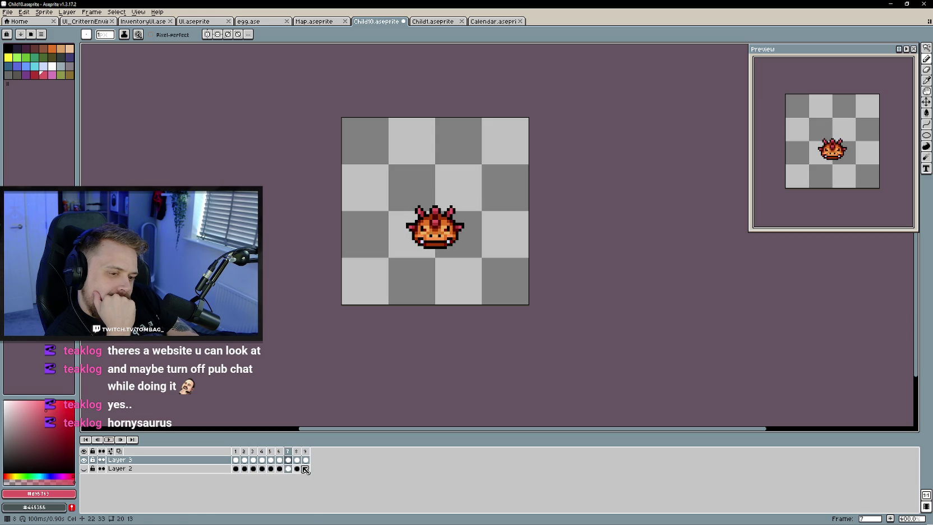
click(891, 4)
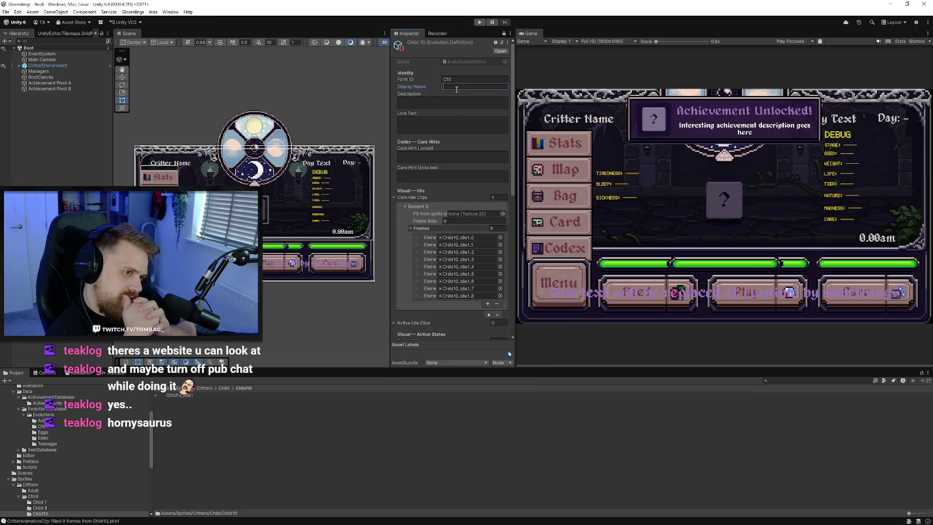
- Collapse Child10's Core Idle Clips list and briefly select the Display Name field
click(393, 197)
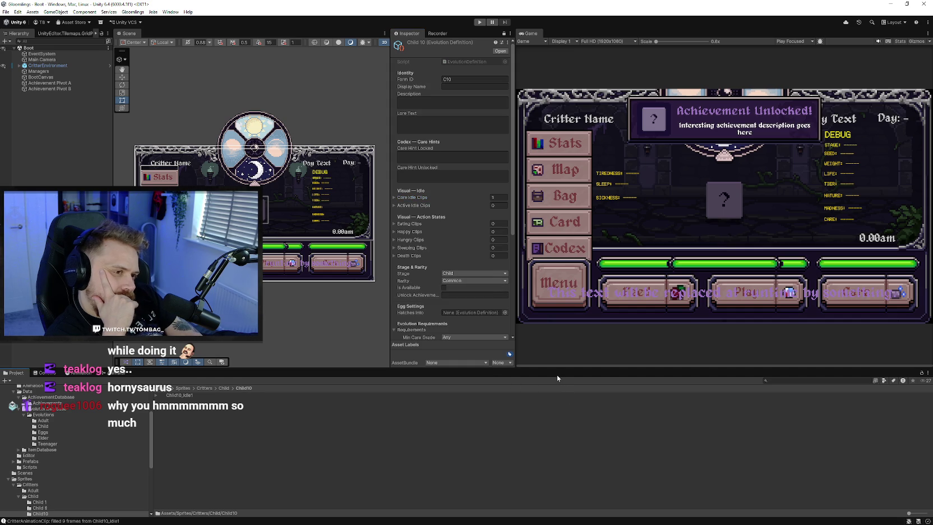
click(445, 87)
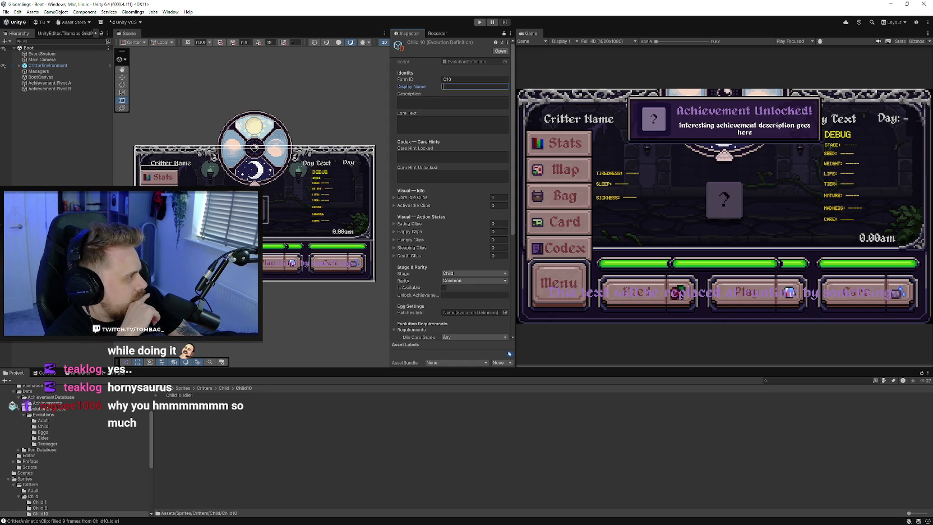
key(alt+Tab)
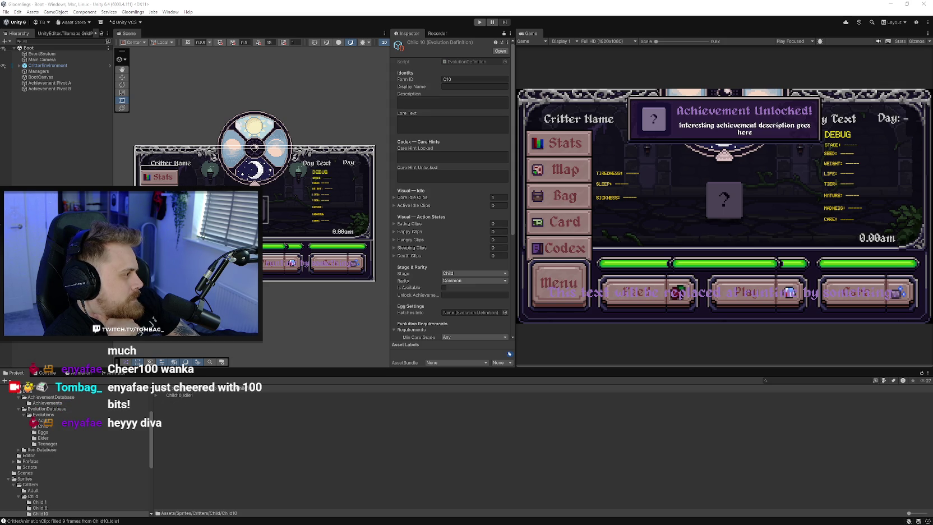
- Type 'Saur' as Child10's Display Name, enlarge the Inspector, and return to Aseprite
click(457, 86)
click(457, 87)
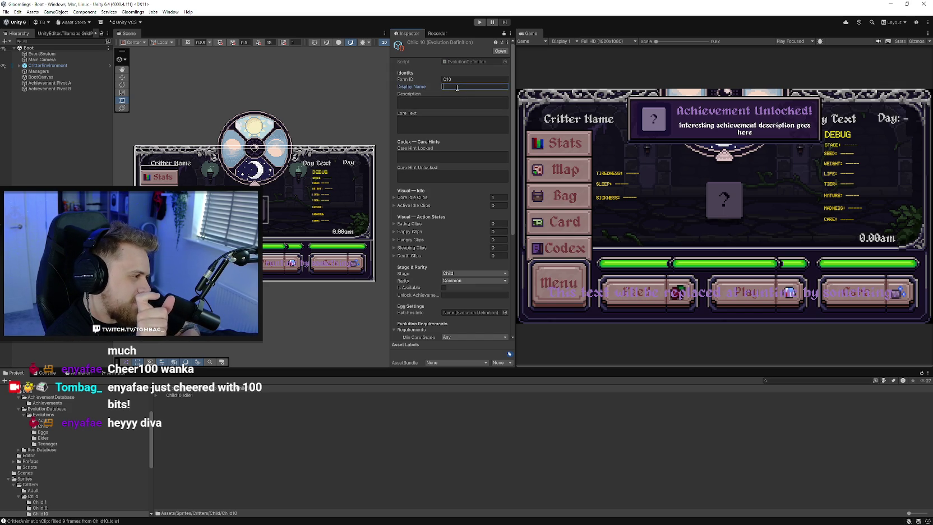
text(Saurb)
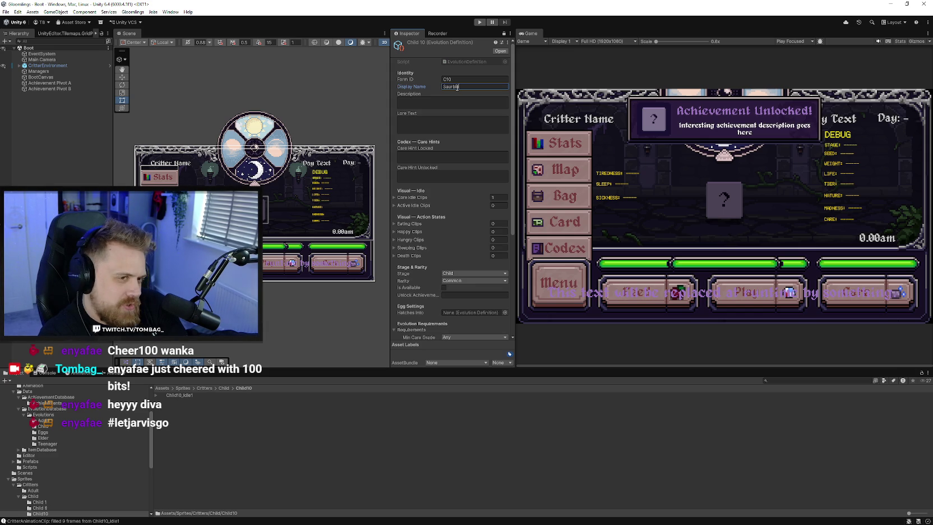
key(Tab)
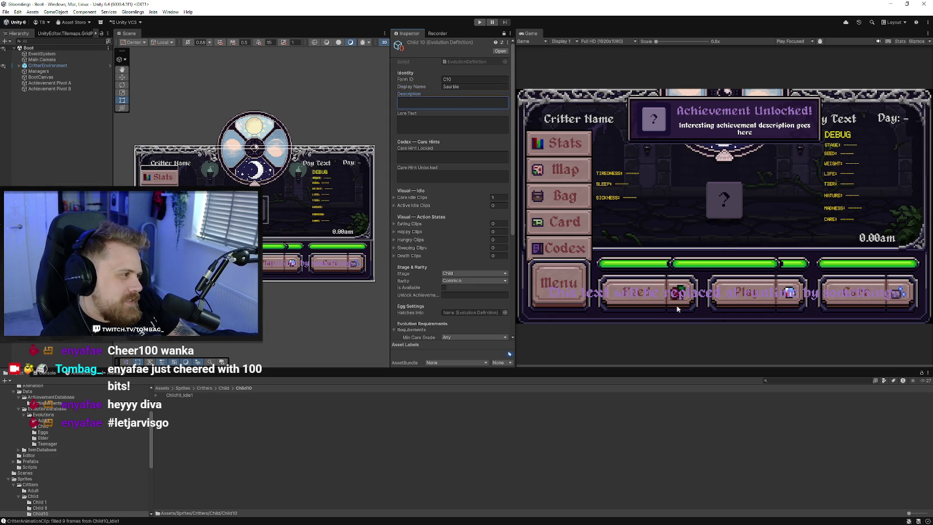
drag(680, 371, 680, 384)
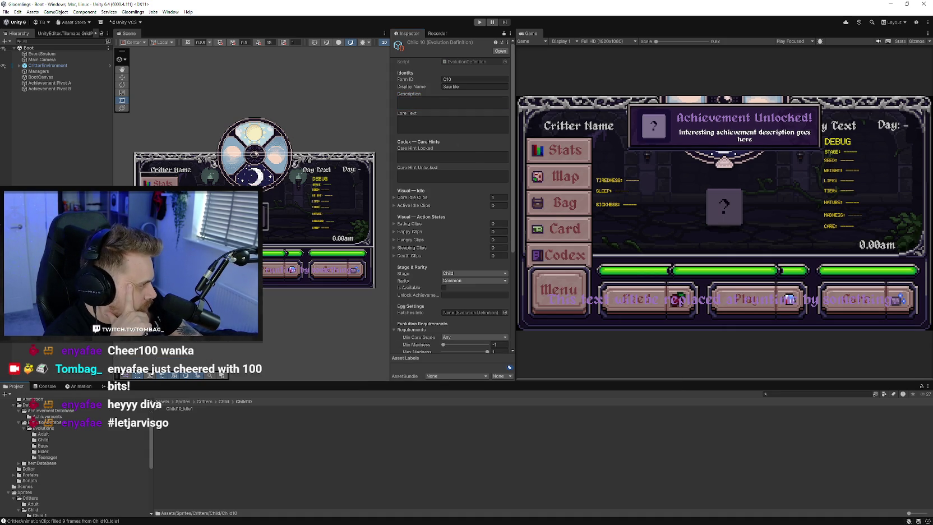
key(alt+Tab)
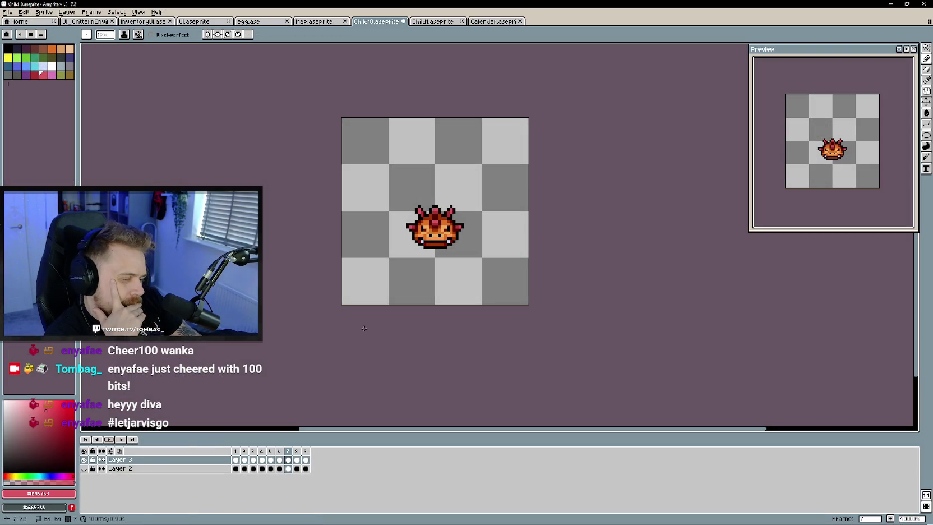
- Bring up the Child10 sprite and play its idle animation, recentring the canvas
click(236, 451)
click(108, 440)
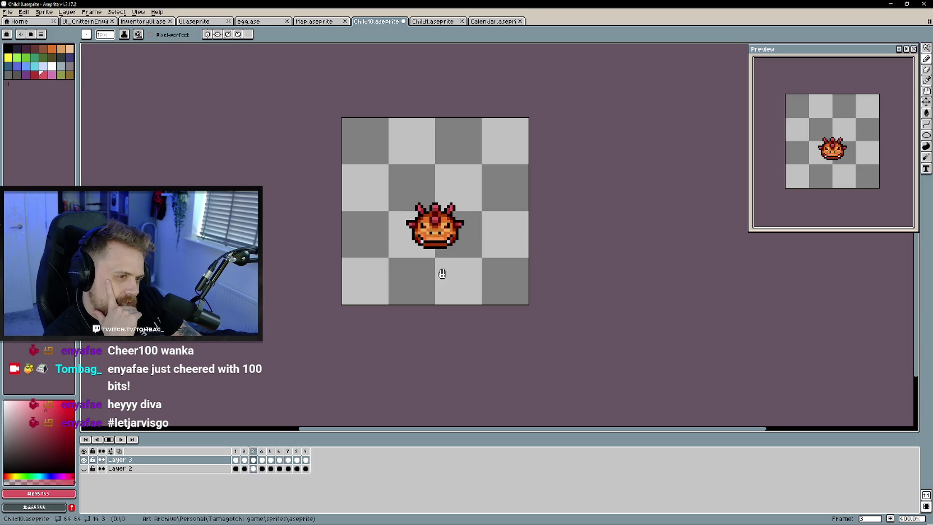
drag(441, 271, 462, 293)
scroll(469, 318, down, 1)
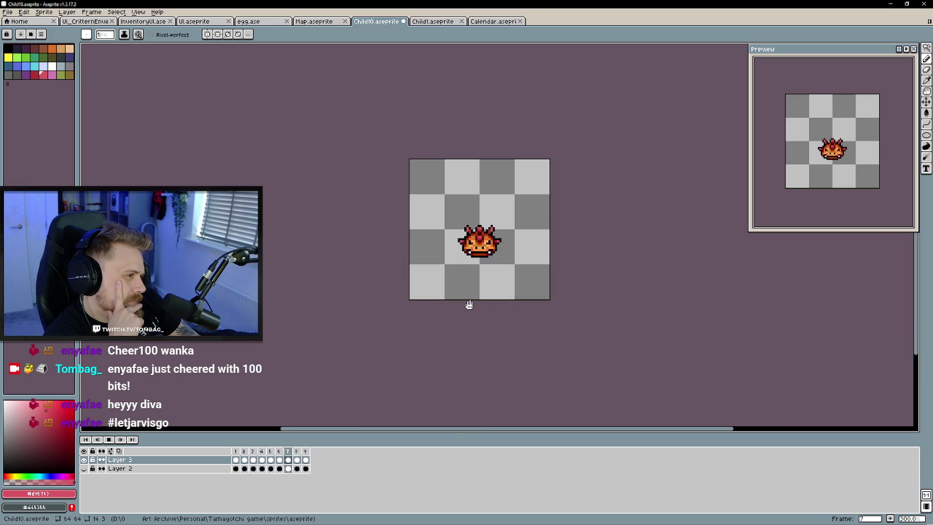
- Zoom to review the playing animation, stop playback, and minimize Aseprite
scroll(469, 305, down, 1)
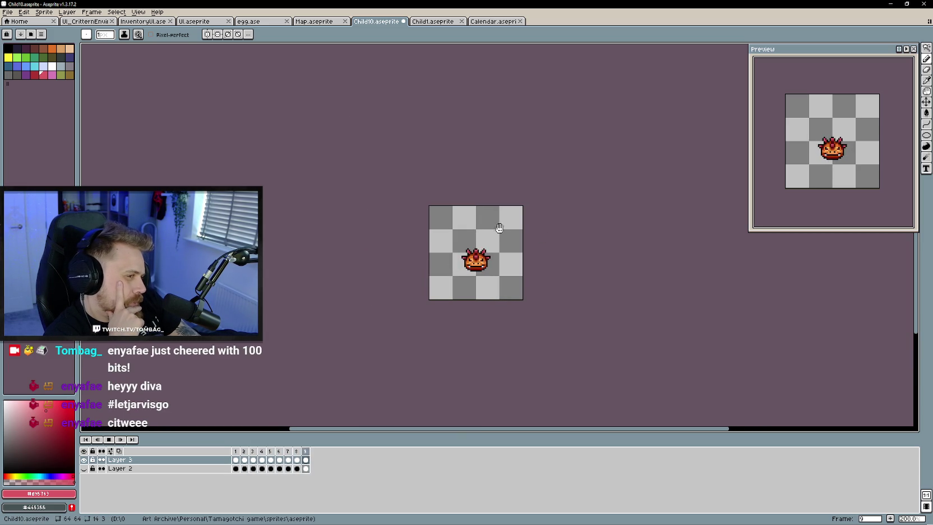
scroll(492, 321, up, 1)
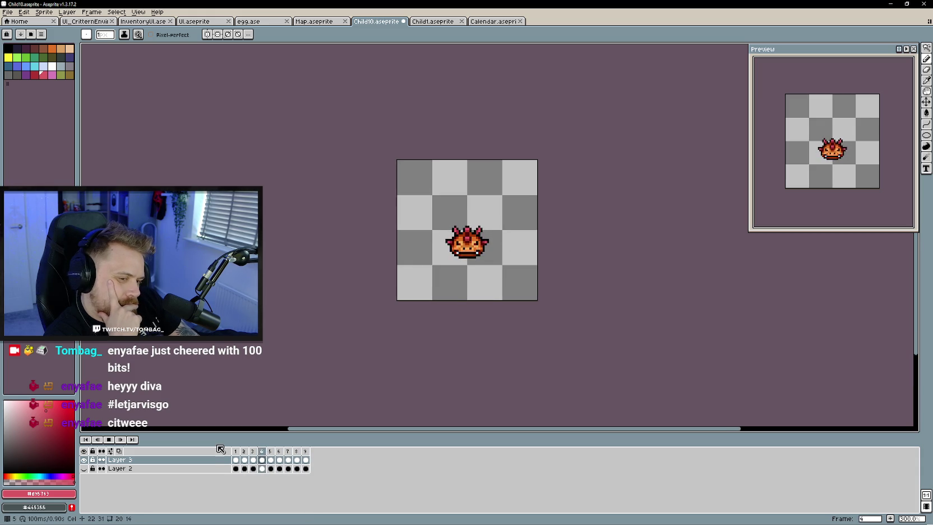
click(110, 441)
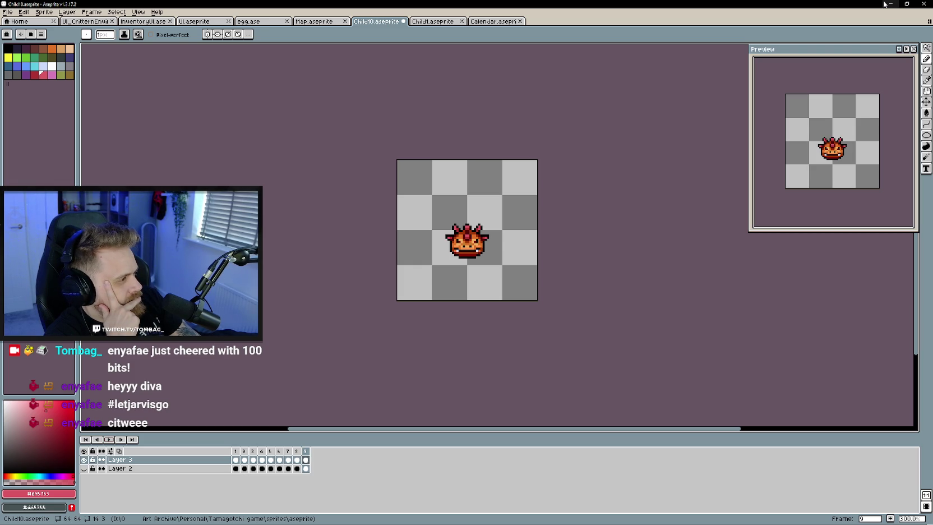
click(884, 4)
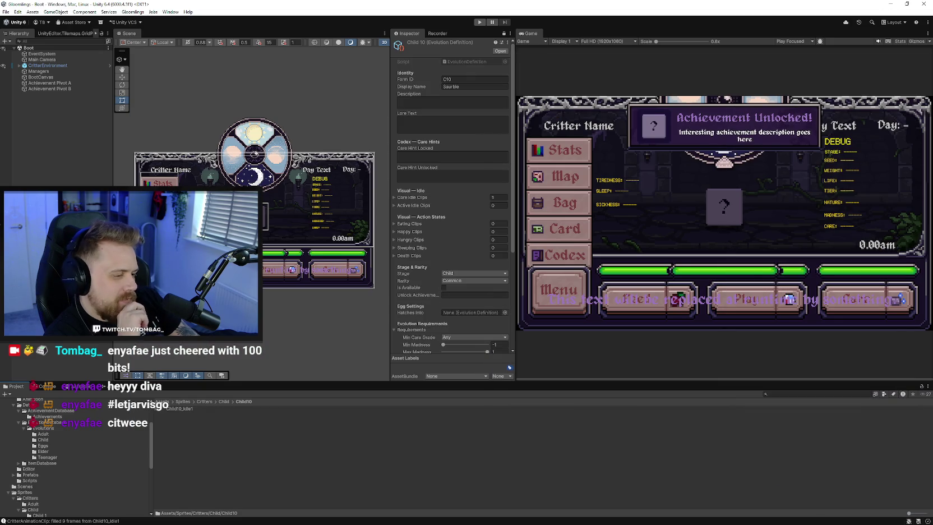
- Tick Is Available for Saurble and start editing its Description field
click(443, 287)
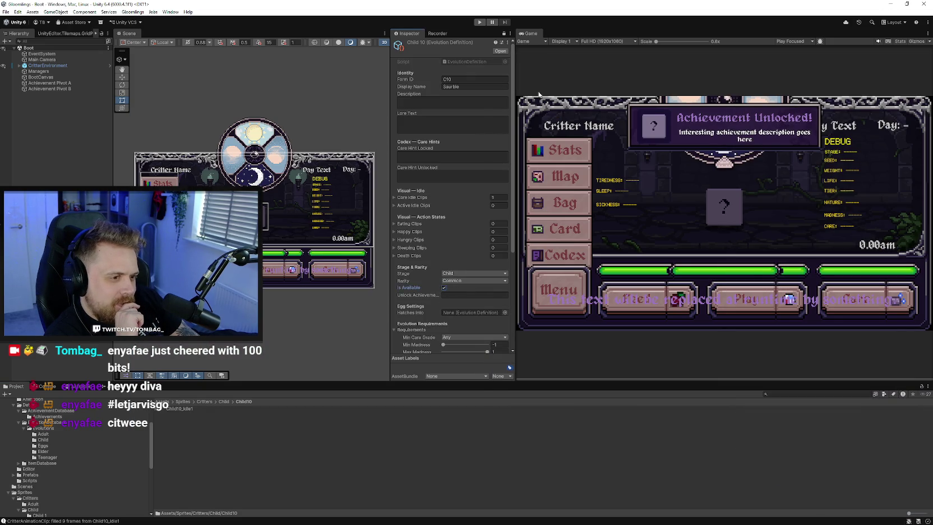
drag(510, 125, 512, 76)
click(440, 107)
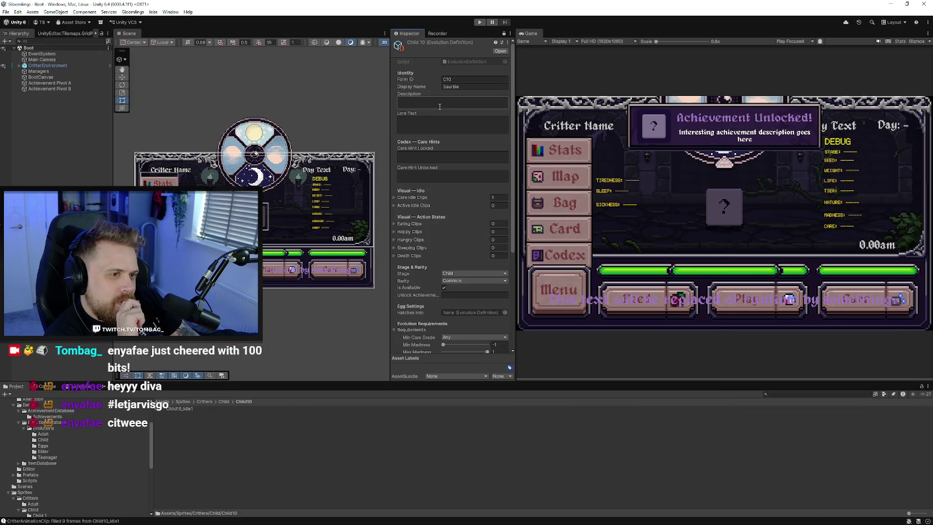
click(436, 108)
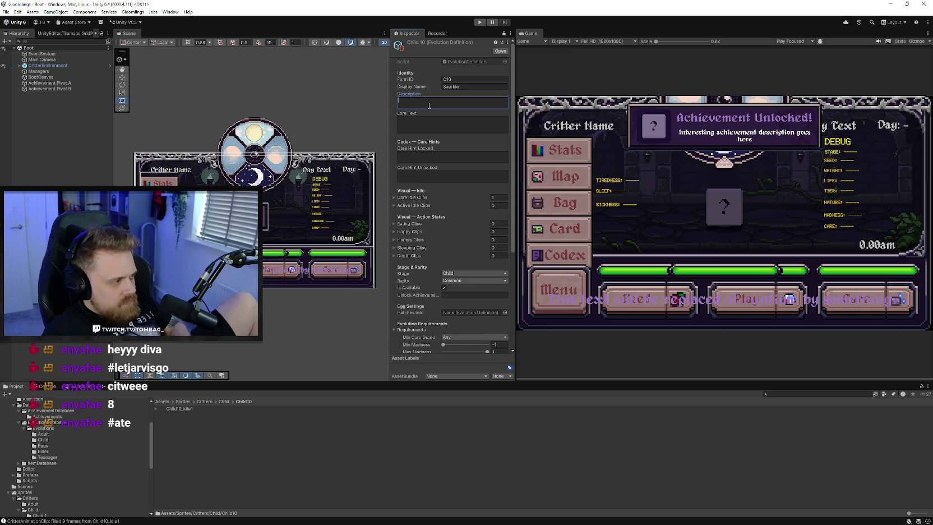
key(Escape)
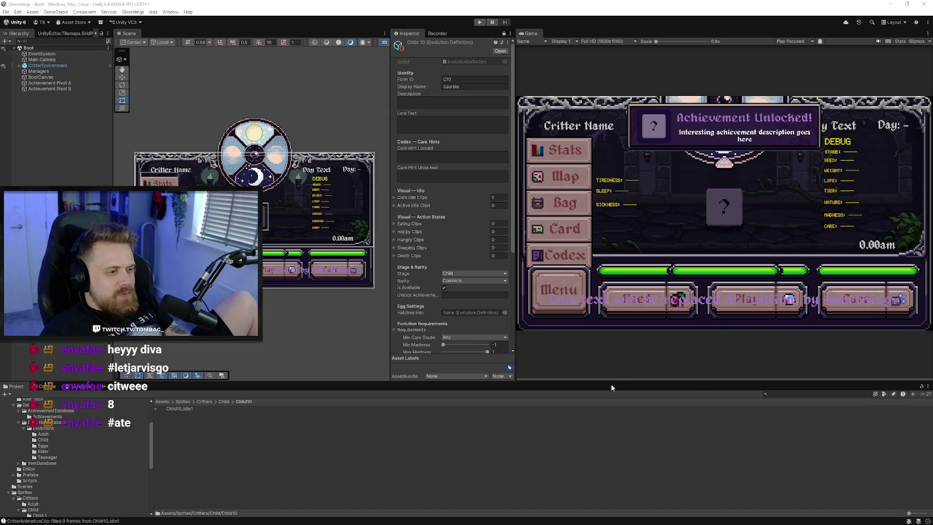
- Write and commit the description about rough scales and soft squishiness
drag(608, 381, 607, 387)
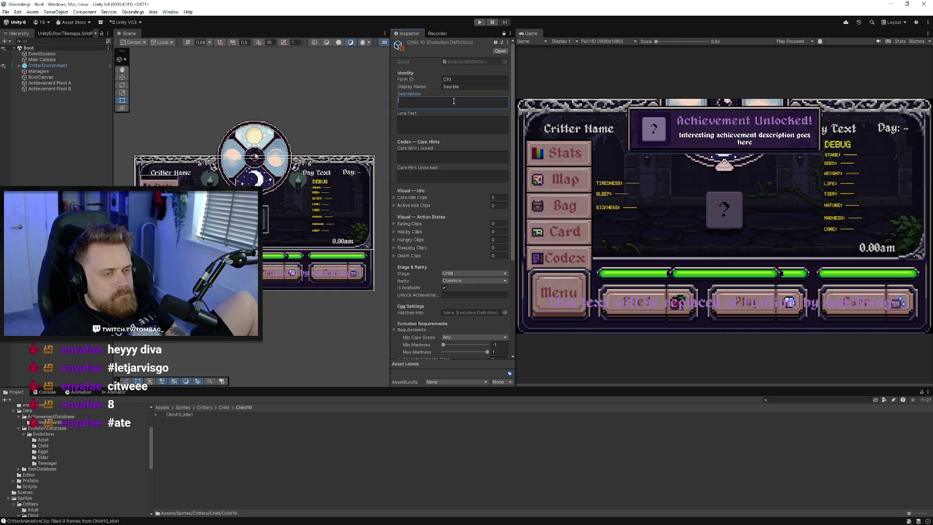
text(I)
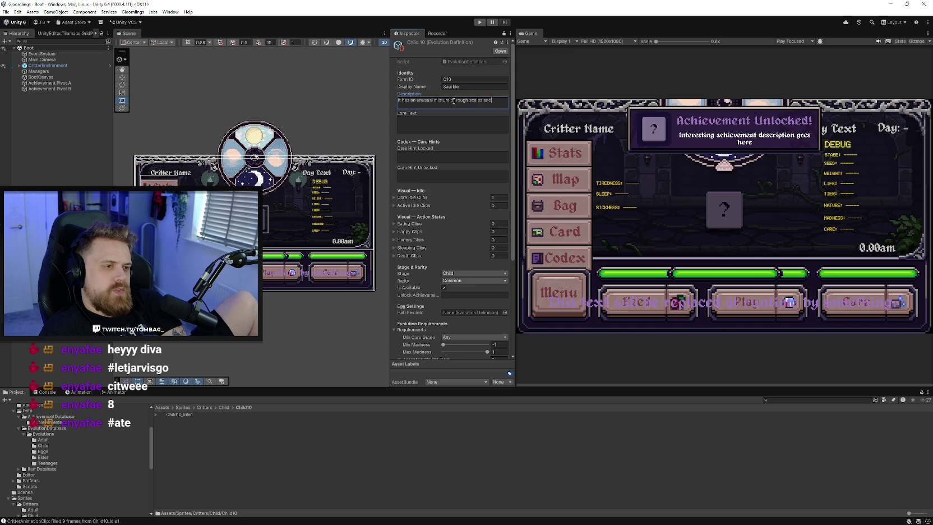
key(BackSpace)
key(BackSpace)
key(BackSpace)
text(a soft squishyness to it.)
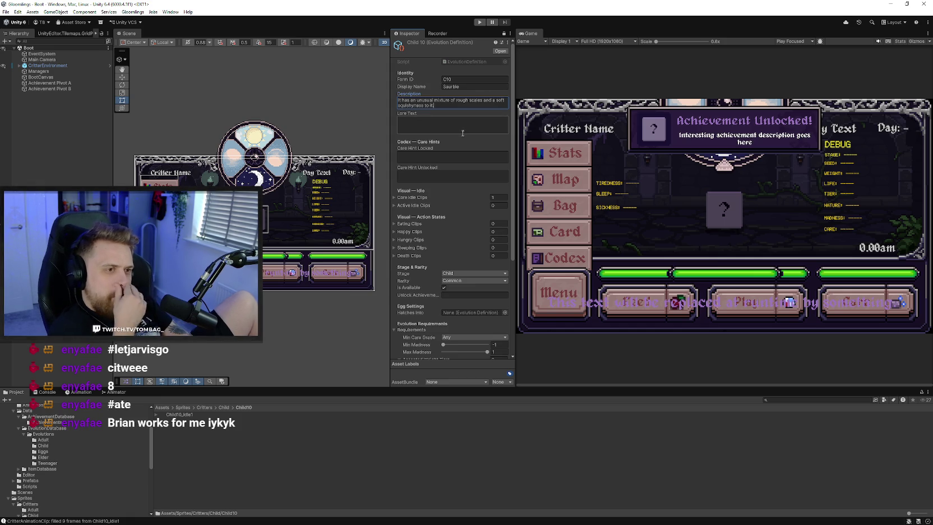
click(461, 141)
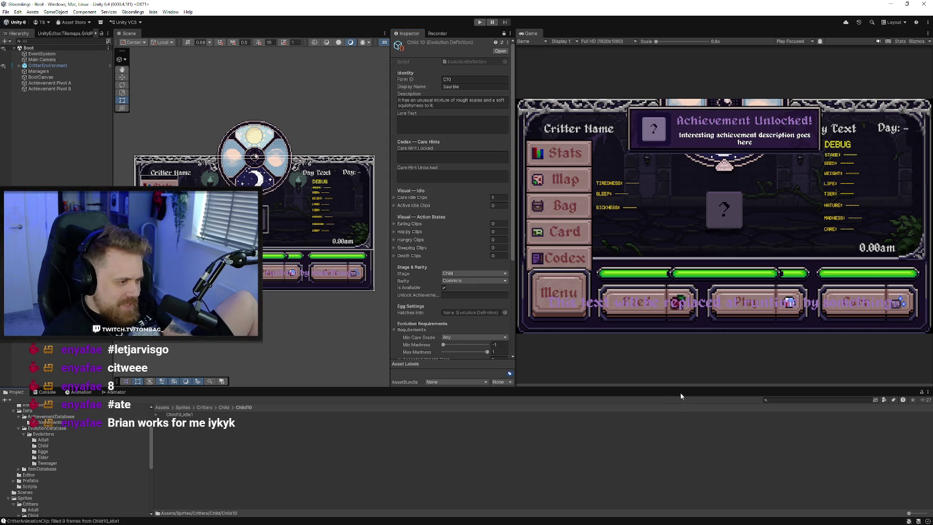
- Save the scene and the project, then Alt+Tab back to Aseprite
click(6, 12)
click(25, 48)
click(6, 12)
click(30, 89)
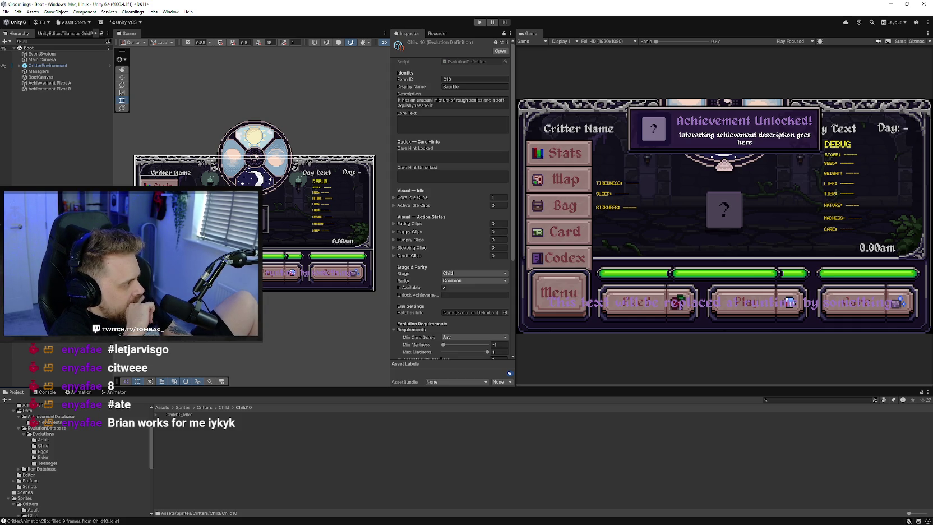
key(alt+Tab)
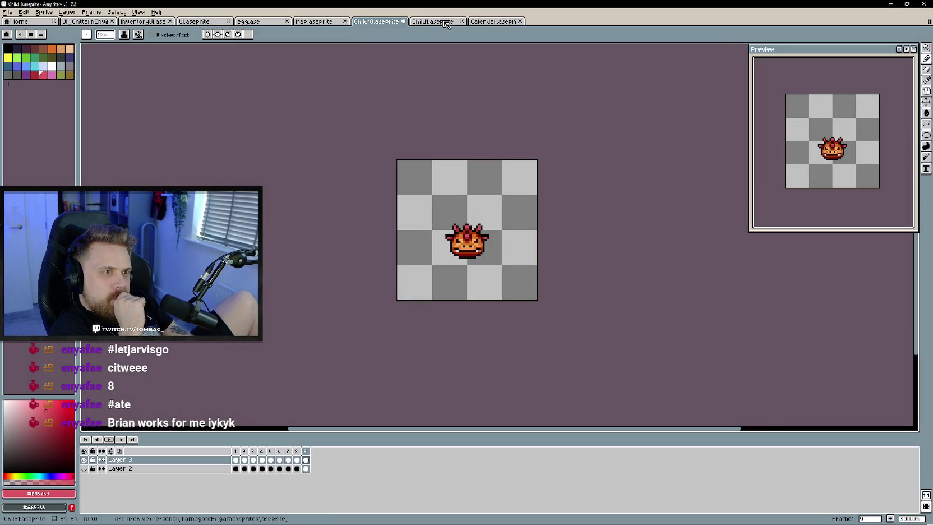
- Switch to the UI sheet and sample the dark outline colour from an egg
click(443, 22)
click(262, 22)
click(202, 21)
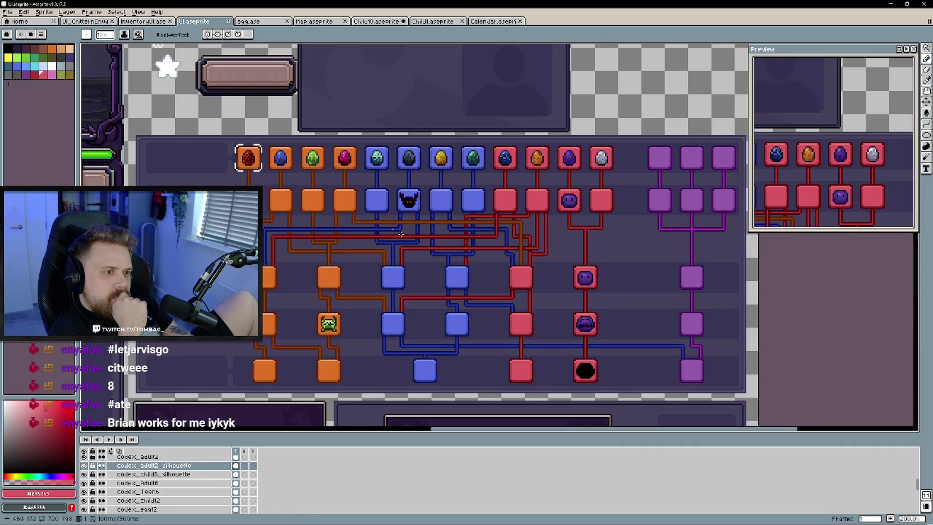
scroll(456, 270, up, 1)
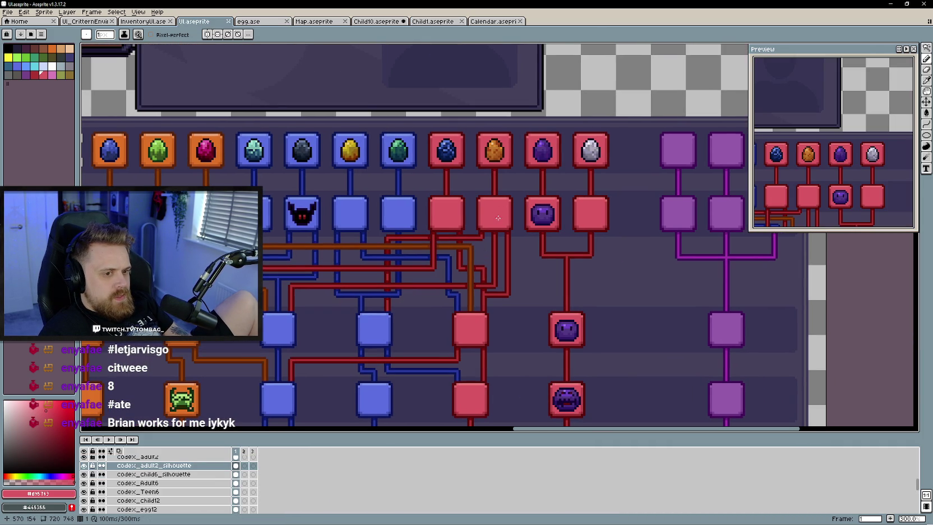
scroll(498, 218, up, 1)
key(i)
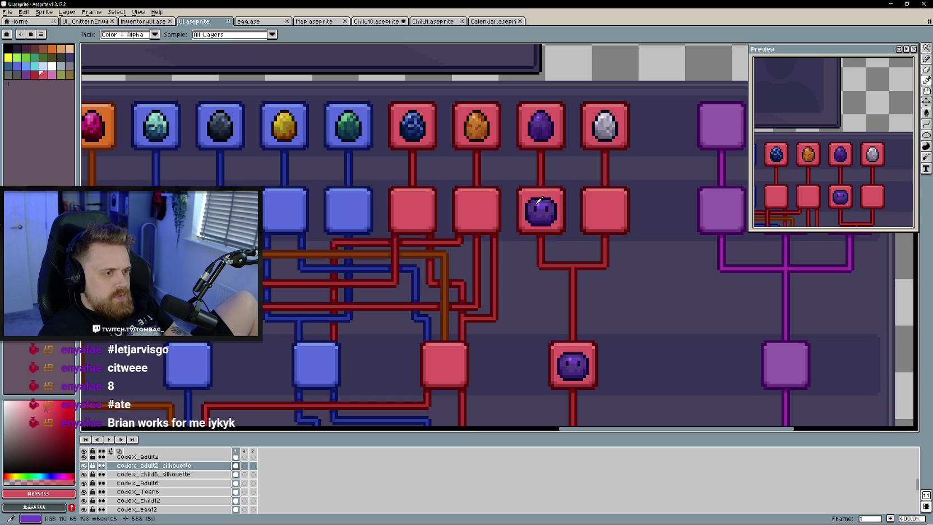
drag(542, 194, 501, 216)
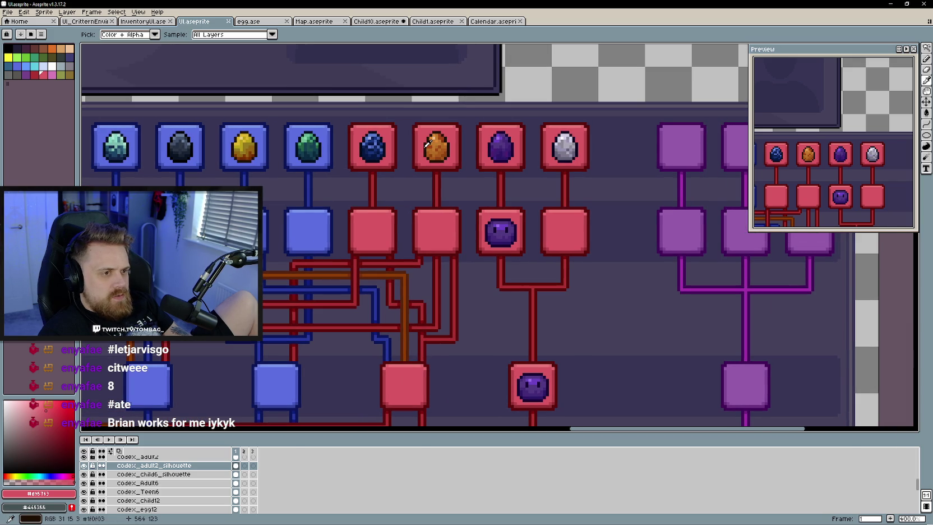
alt+click(263, 402)
- Add a new layer named codex_child10_Silhouette and choose black as the drawing colour
right_click(188, 465)
mouse_move(208, 466)
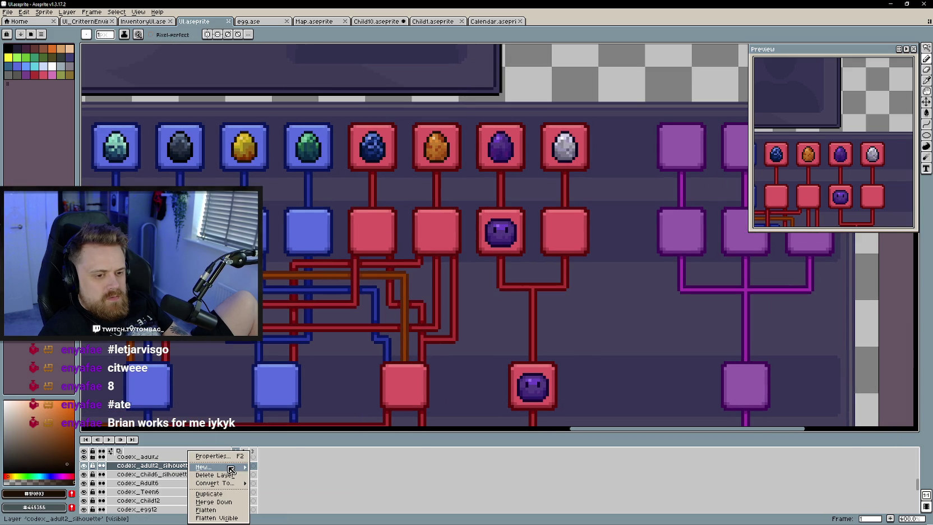
click(297, 469)
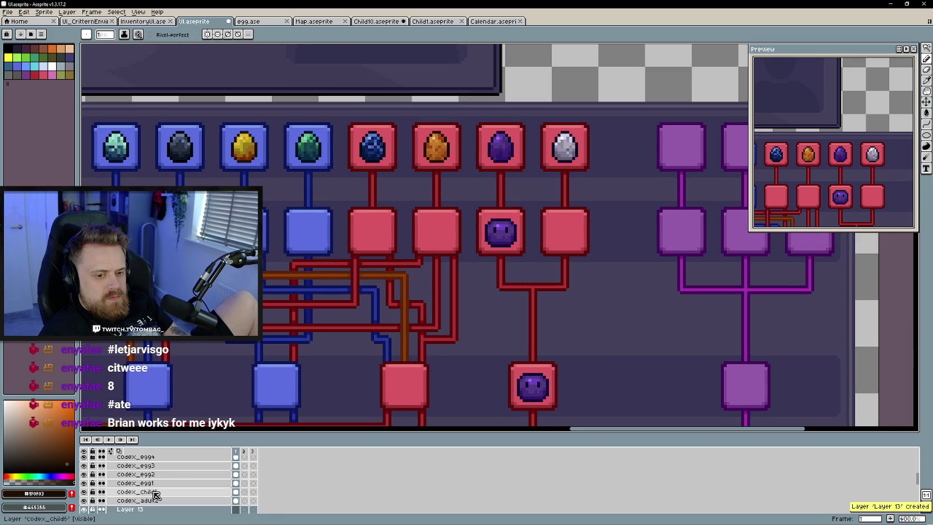
double_click(143, 501)
text(codeX_)
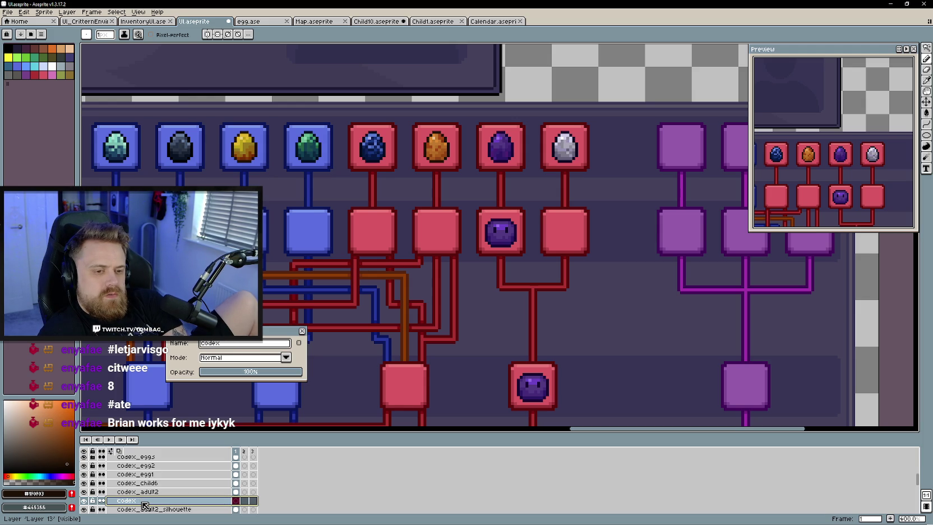
key(BackSpace)
text(_child)
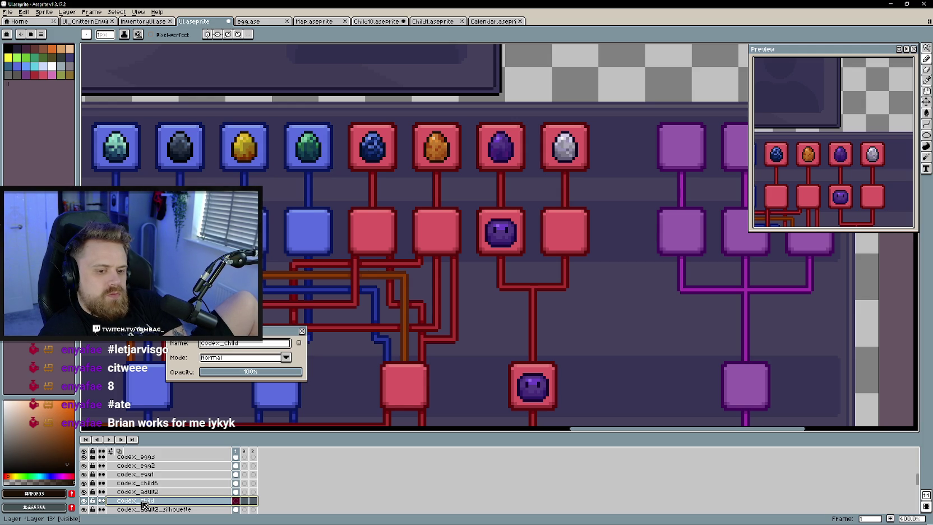
text(10)
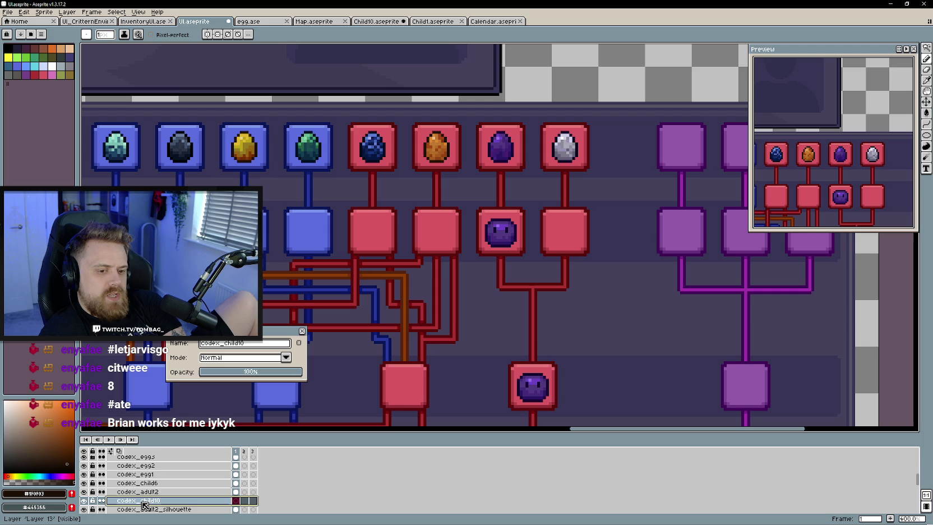
text(_Silhouette)
key(Return)
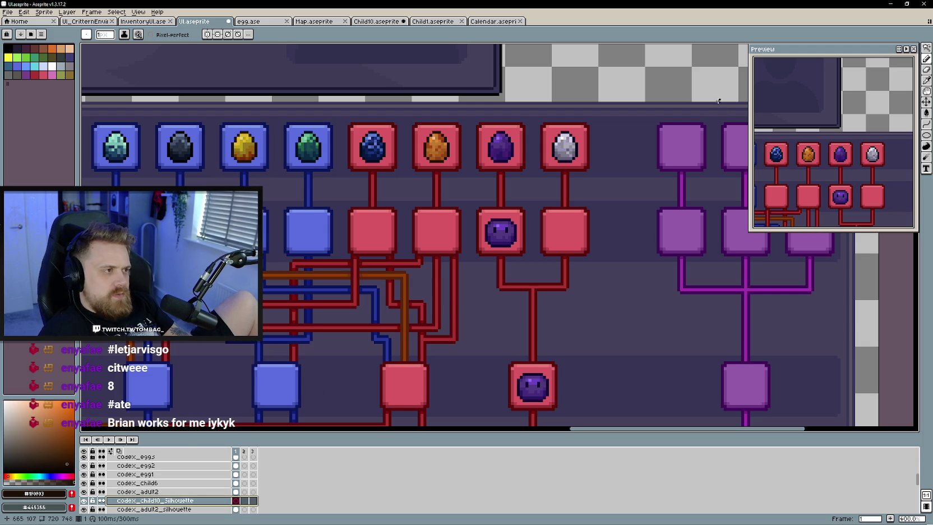
click(8, 48)
- Pencil a black horned silhouette in the empty red child box, erasing and undoing stray strokes
scroll(447, 239, up, 1)
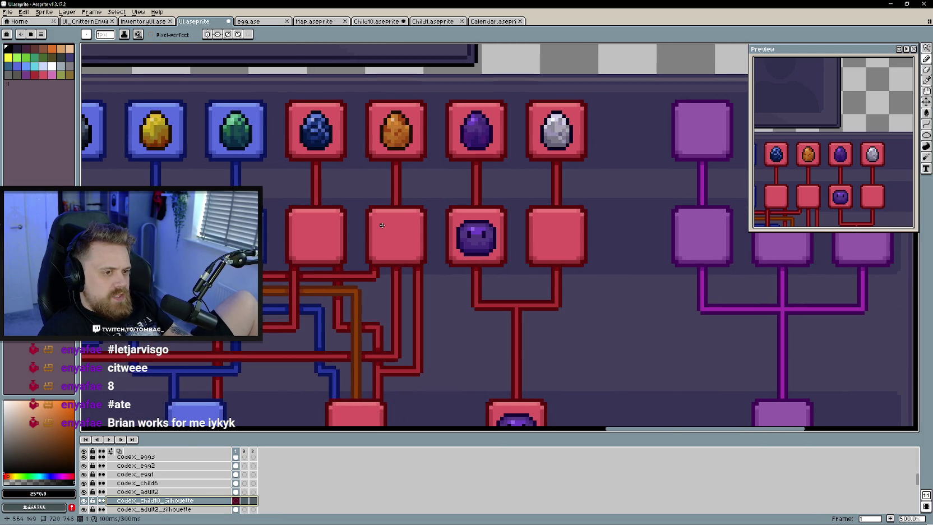
mouse_move(385, 228)
mouse_down()
mouse_move(406, 228)
mouse_move(382, 240)
mouse_move(411, 241)
mouse_move(381, 253)
mouse_move(411, 245)
mouse_move(377, 238)
mouse_move(377, 254)
mouse_up()
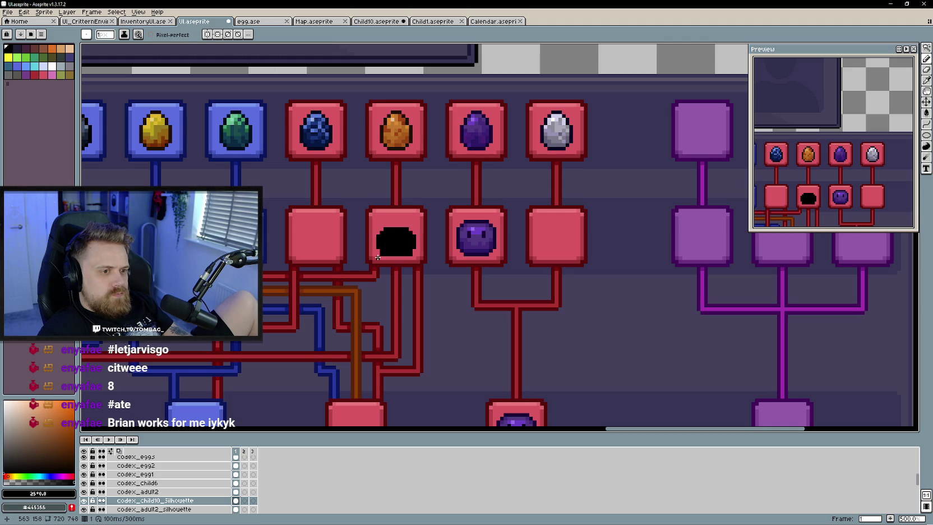
key(e)
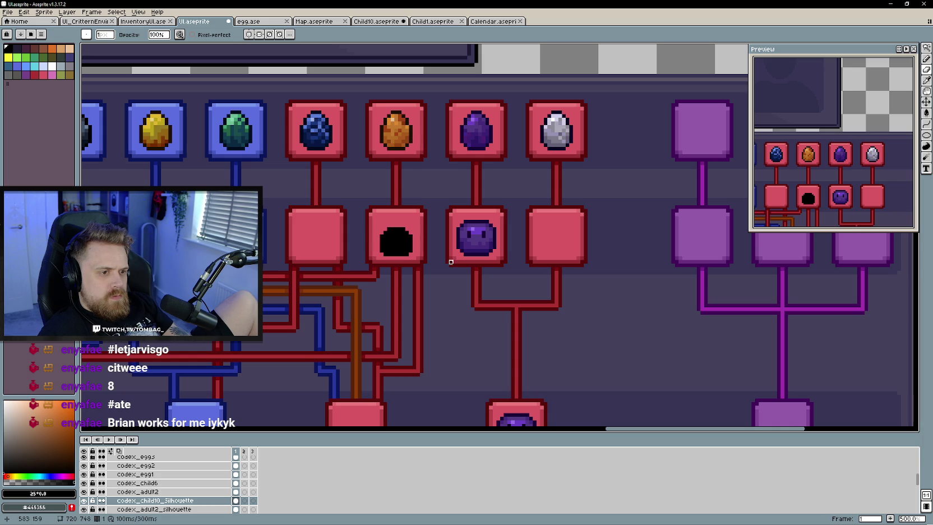
key(b)
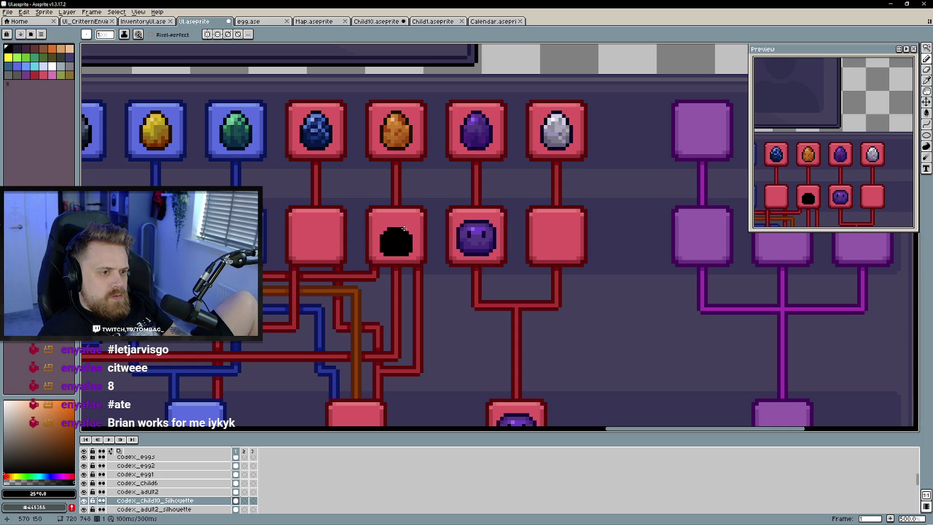
key(ctrl+z)
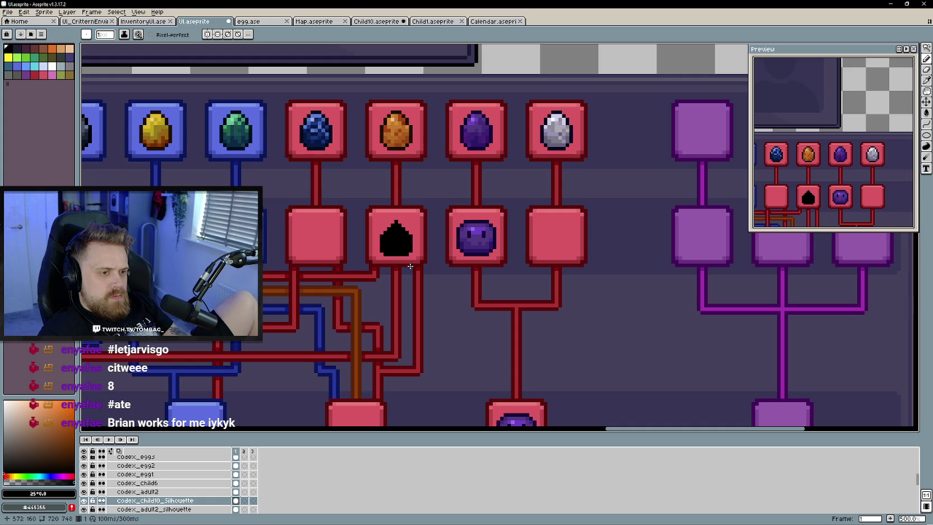
key(ctrl+z)
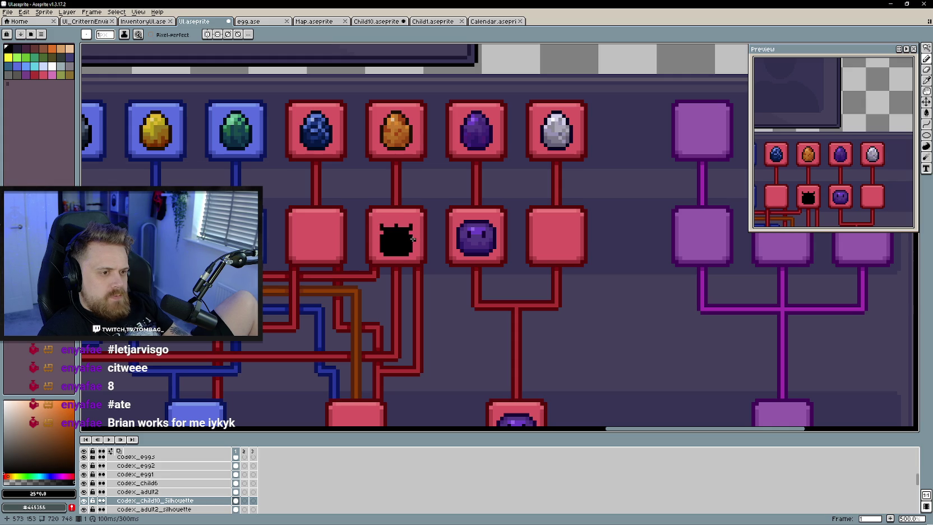
scroll(430, 287, down, 1)
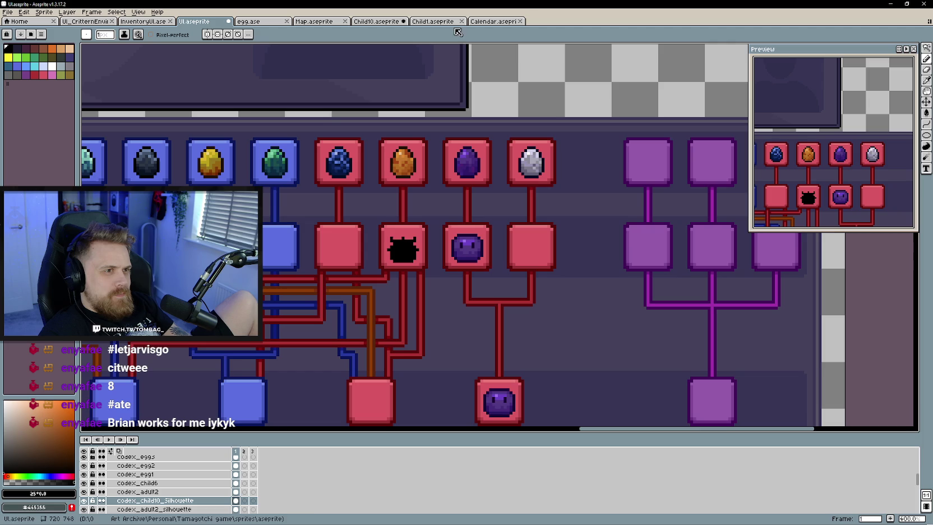
click(376, 22)
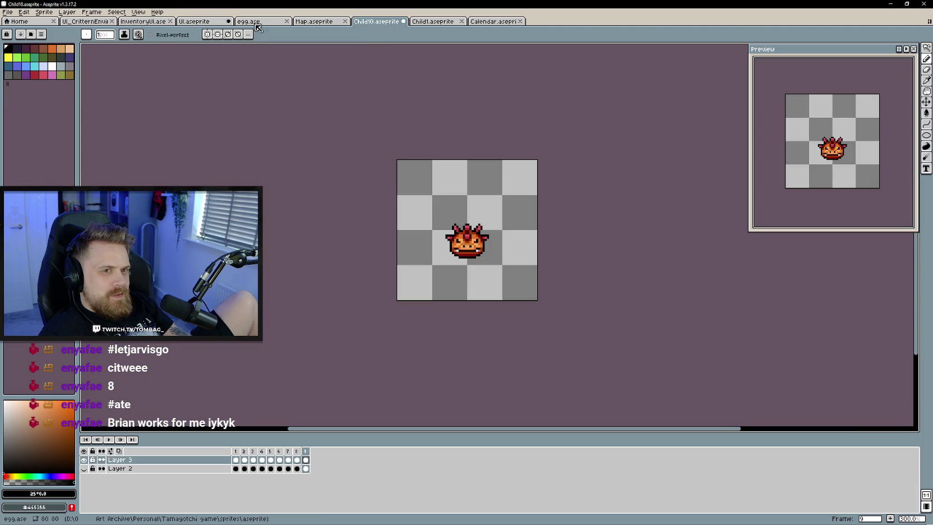
- Back in UI.aseprite, marquee-select the area around the silhouette, then deselect it
click(212, 23)
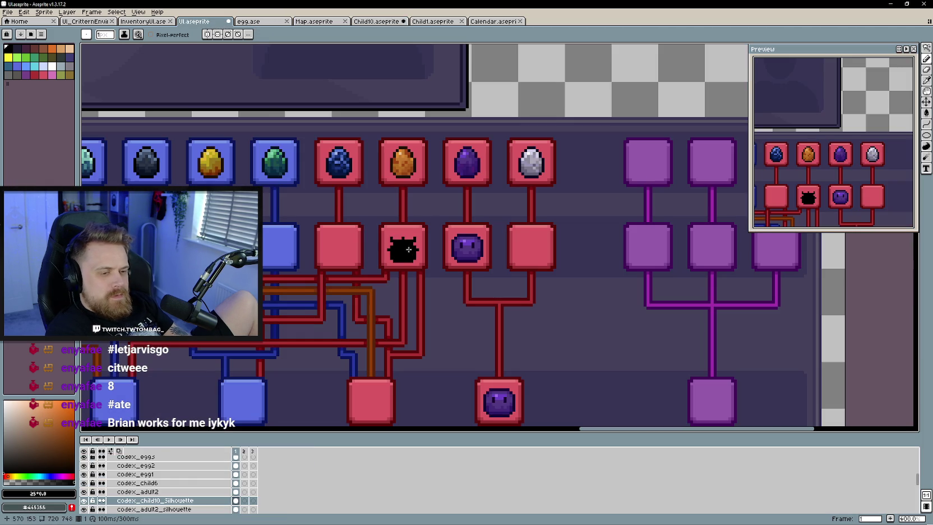
click(924, 50)
click(871, 48)
drag(375, 234, 426, 256)
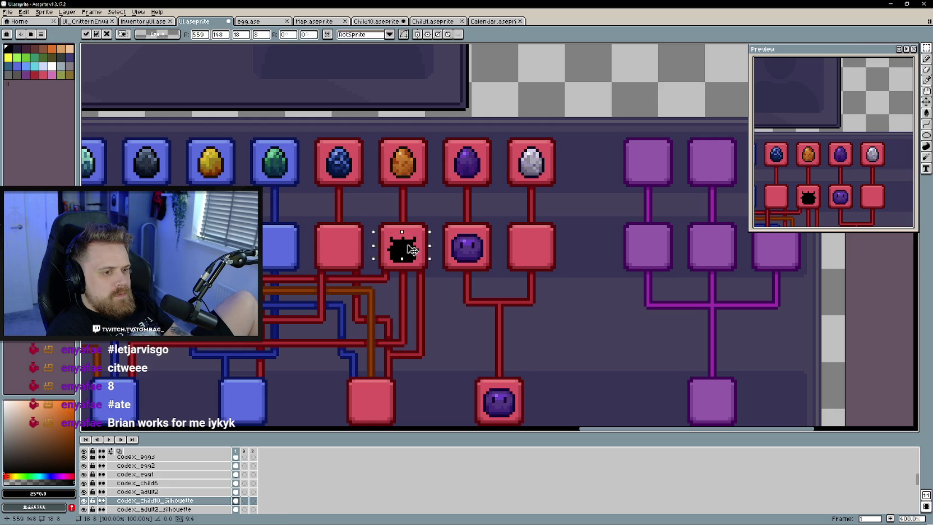
click(399, 278)
- Pencil over the red gaps in black to give the silhouette a rounder horned outline
key(b)
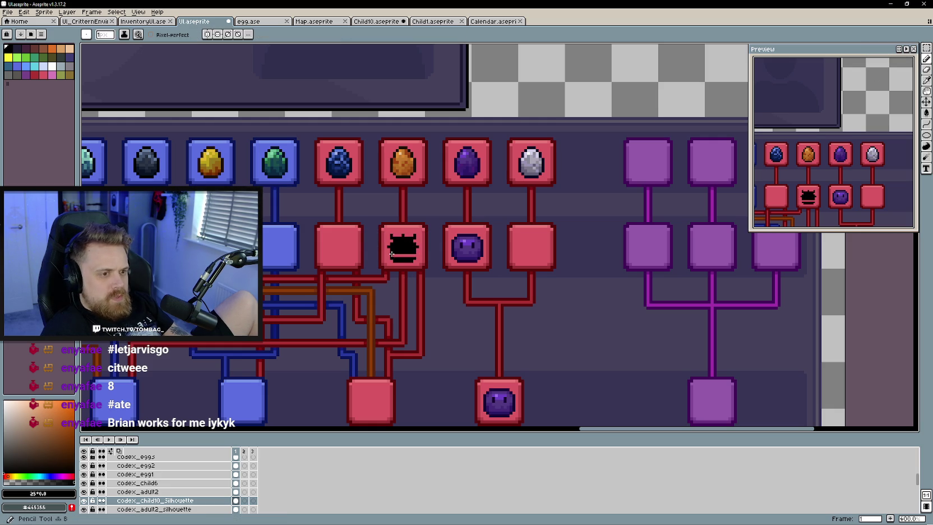
drag(389, 256, 418, 256)
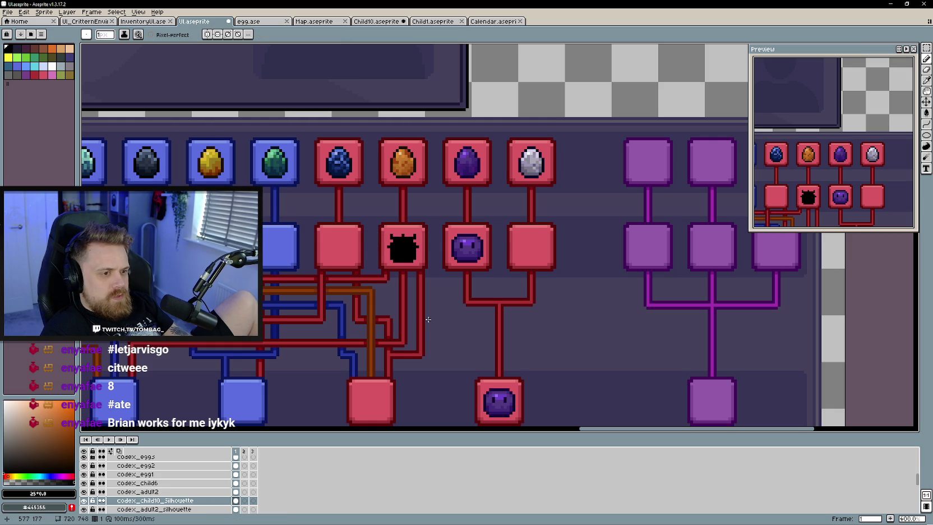
scroll(411, 308, up, 1)
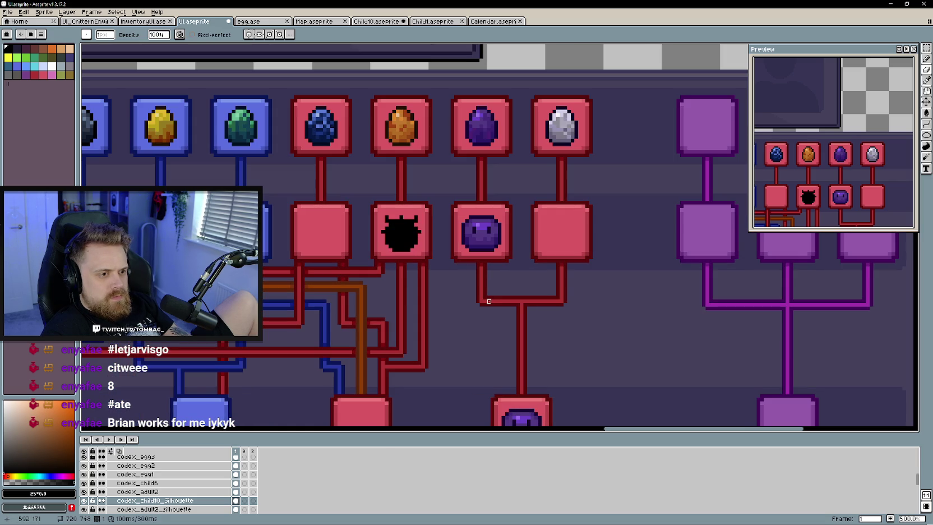
scroll(461, 326, down, 1)
key(b)
scroll(431, 259, up, 2)
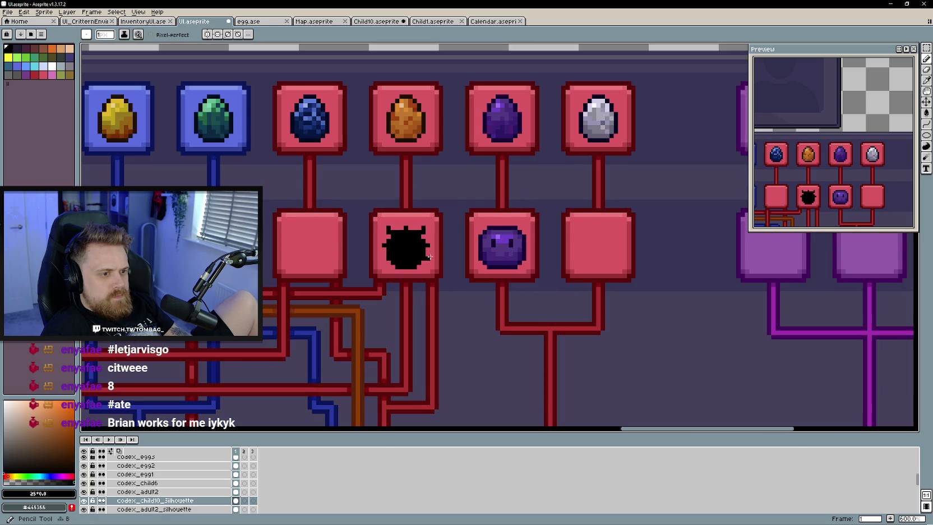
scroll(447, 294, down, 2)
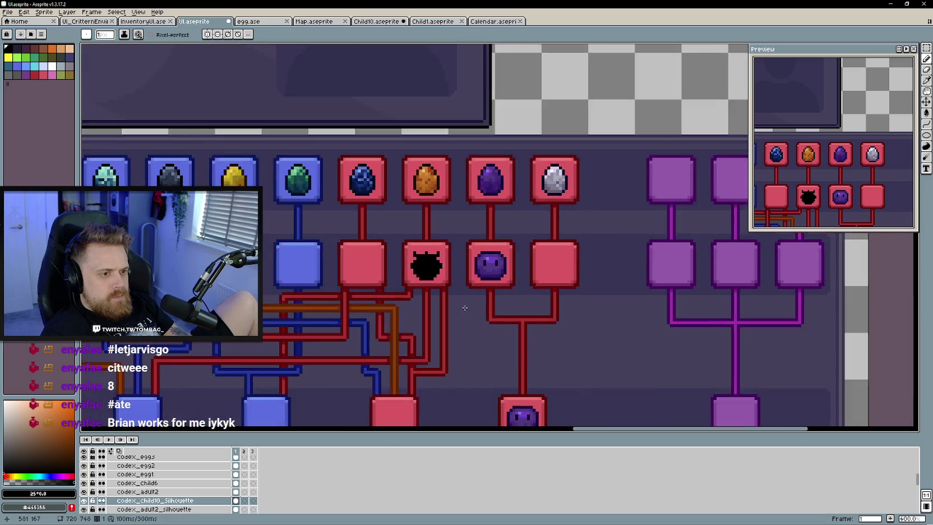
scroll(463, 320, down, 2)
scroll(463, 321, up, 3)
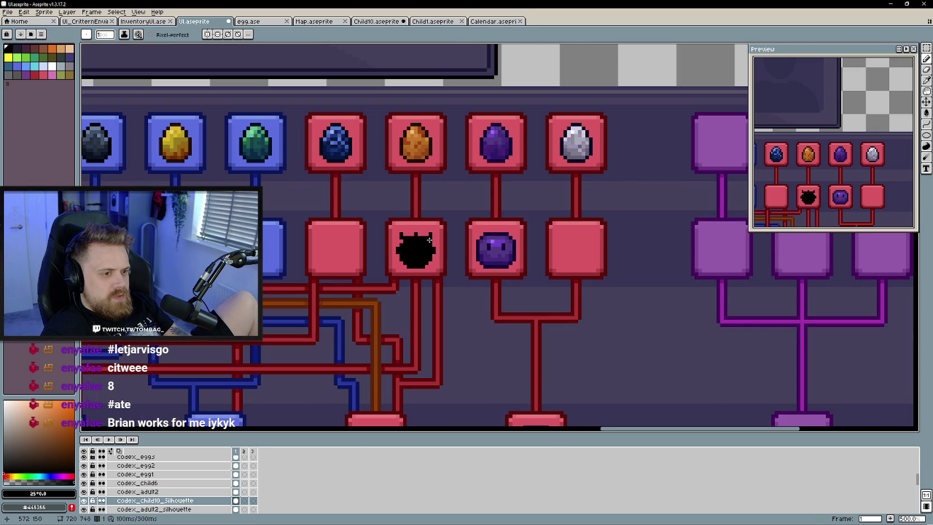
scroll(428, 247, down, 1)
scroll(428, 247, down, 2)
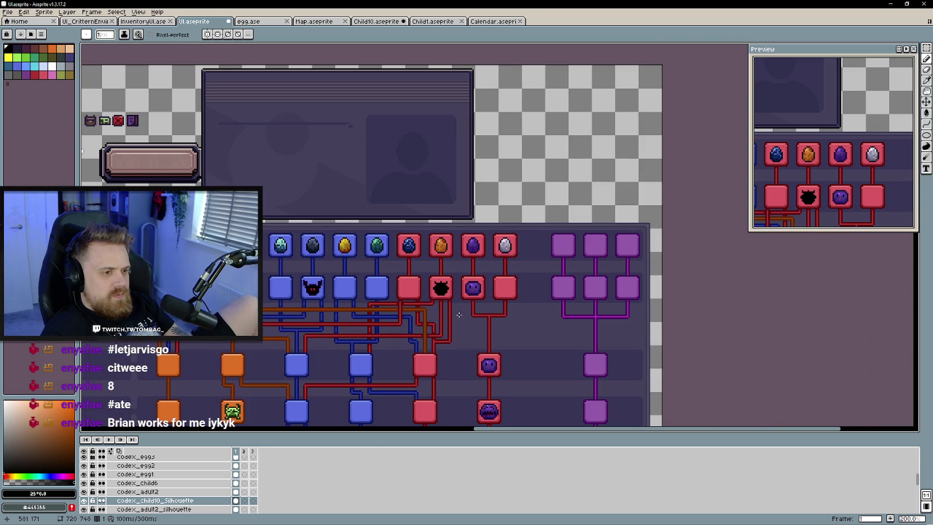
scroll(459, 314, up, 1)
- Duplicate the silhouette layer and rename the copy codex_child10
right_click(186, 500)
click(224, 497)
double_click(199, 500)
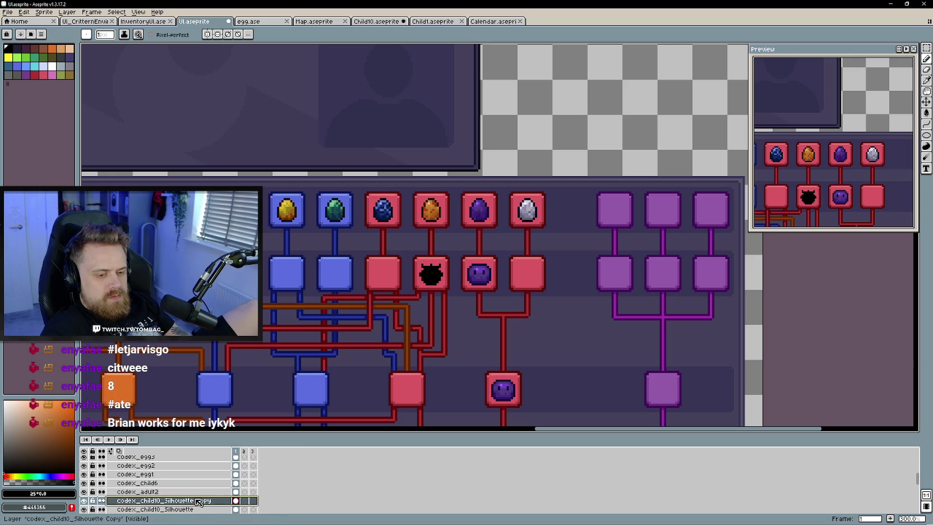
text(codex_child10_Silhouette Copy)
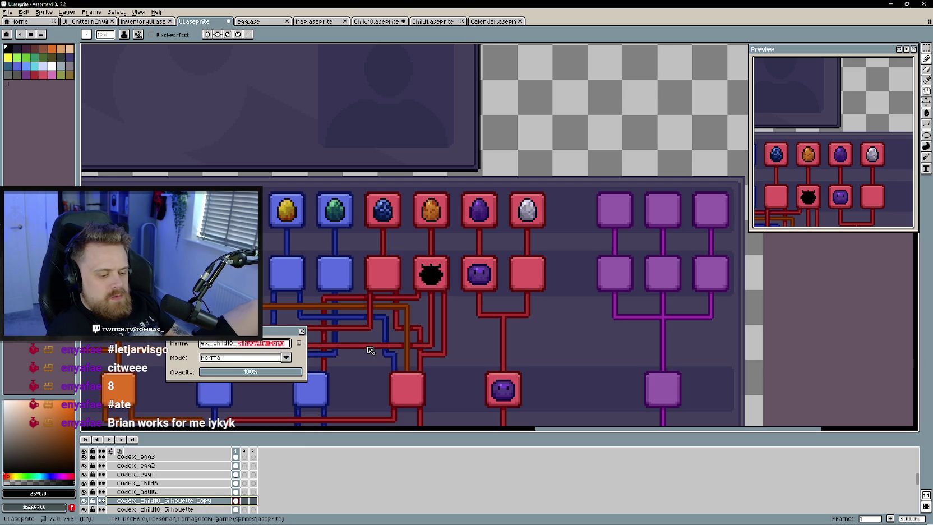
key(Return)
- Sample the egg's dark brown and draw outline pixels around the silhouette
scroll(441, 292, up, 2)
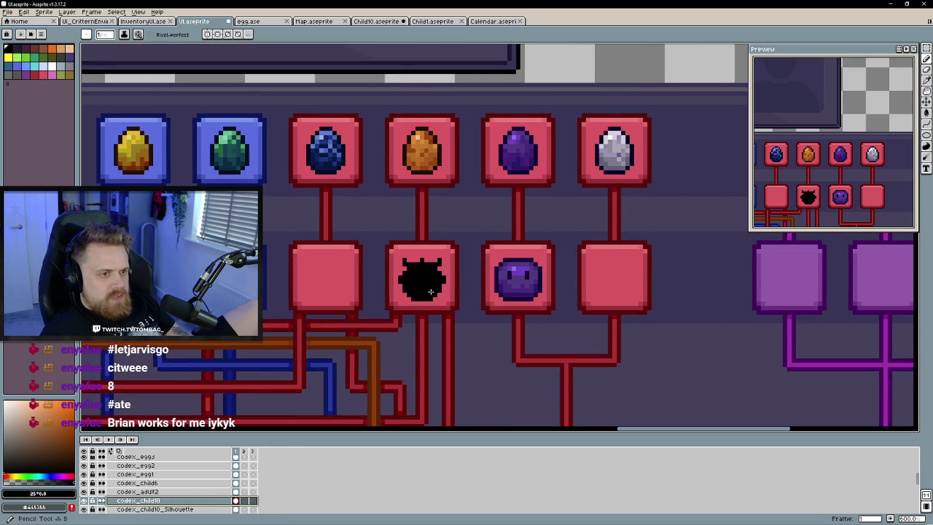
scroll(426, 269, up, 1)
key(i)
alt+click(400, 116)
drag(393, 258, 417, 261)
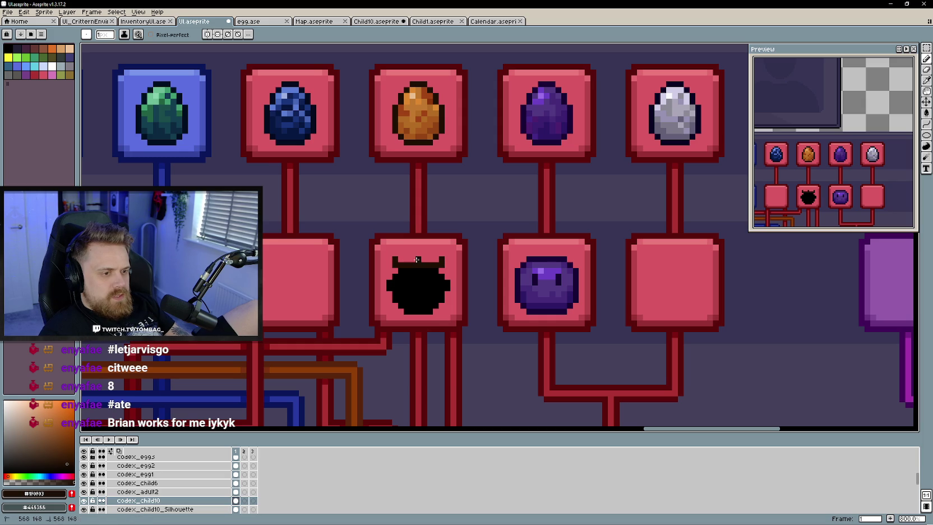
click(443, 282)
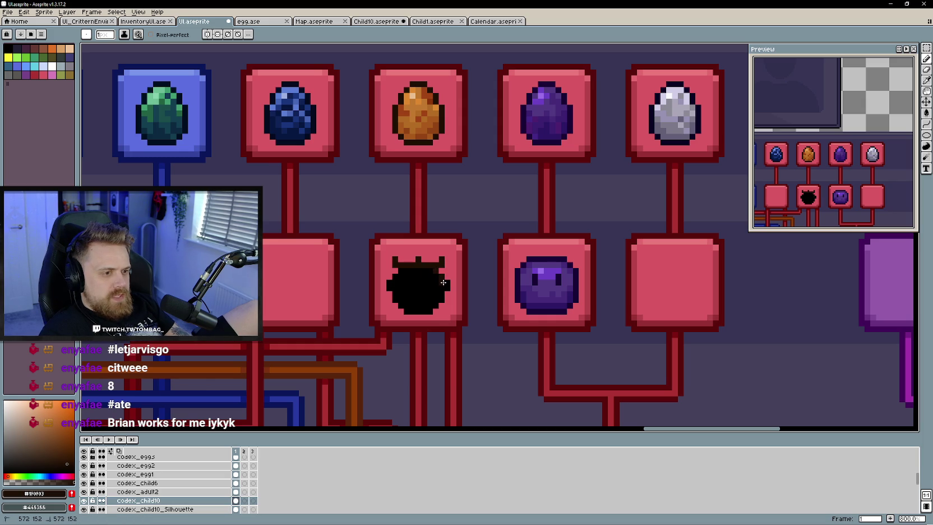
drag(445, 284, 447, 287)
click(401, 271)
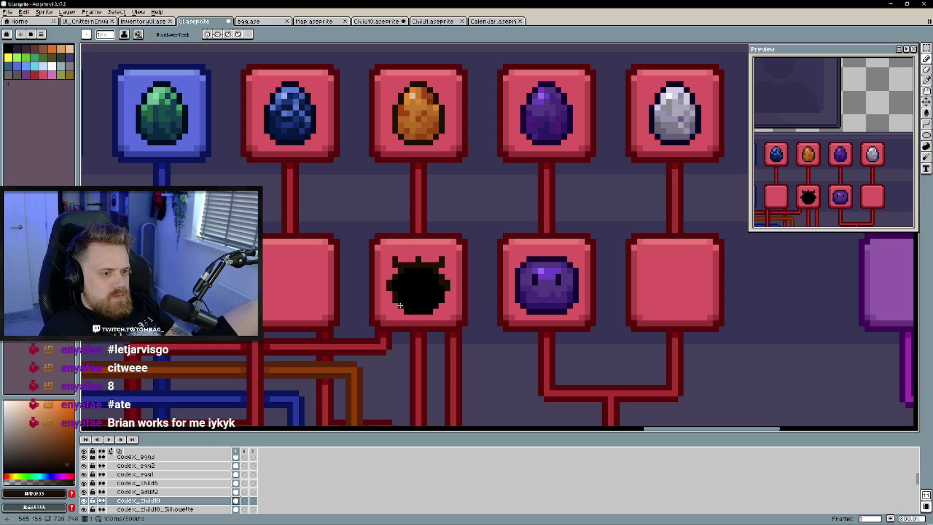
click(440, 298)
drag(428, 310, 407, 310)
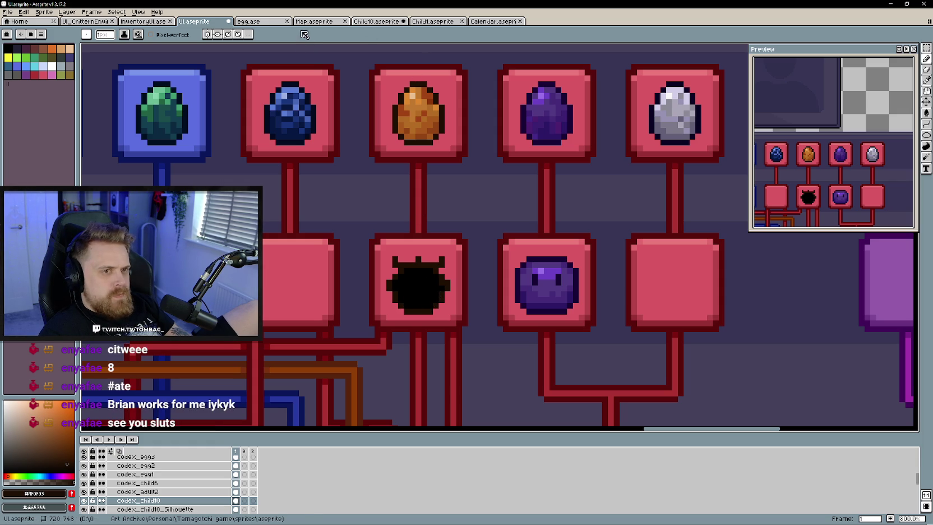
- Pick Child10's orange body colour and bucket-fill the silhouette with it
click(386, 21)
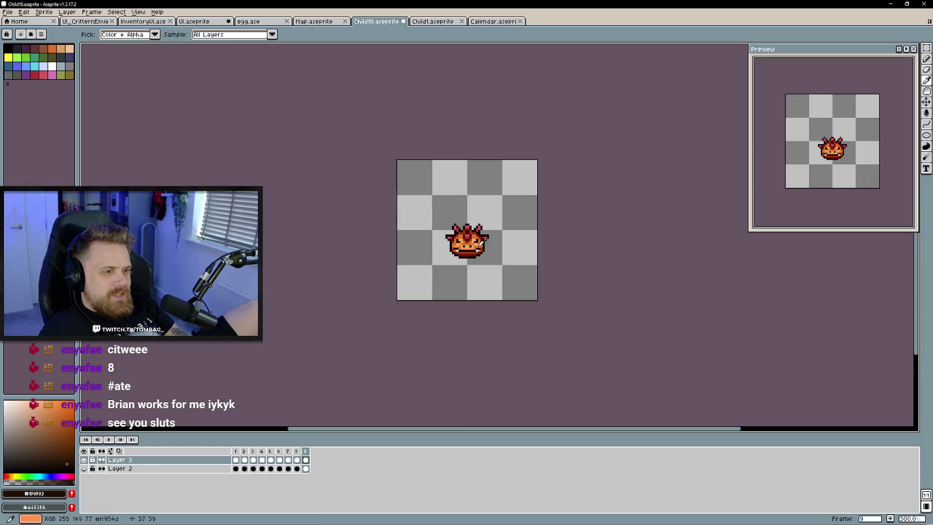
scroll(480, 241, up, 2)
alt+click(481, 231)
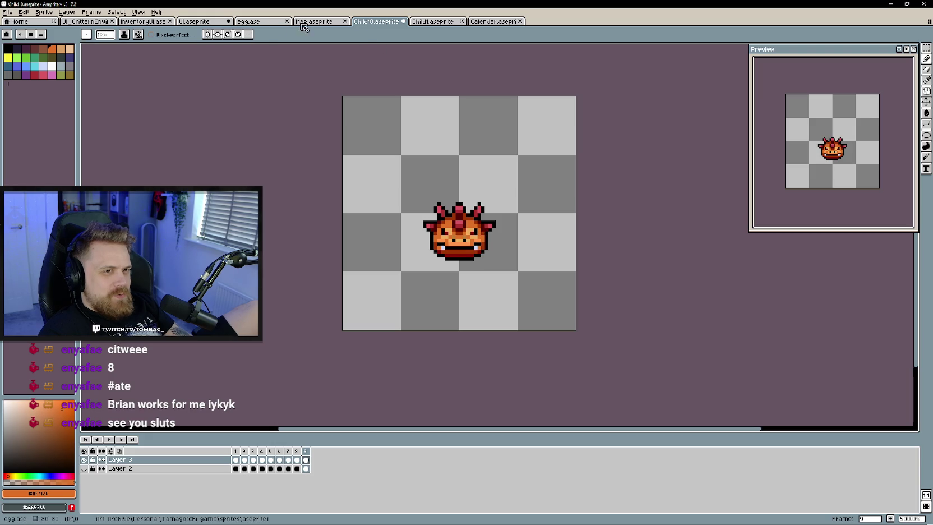
click(199, 21)
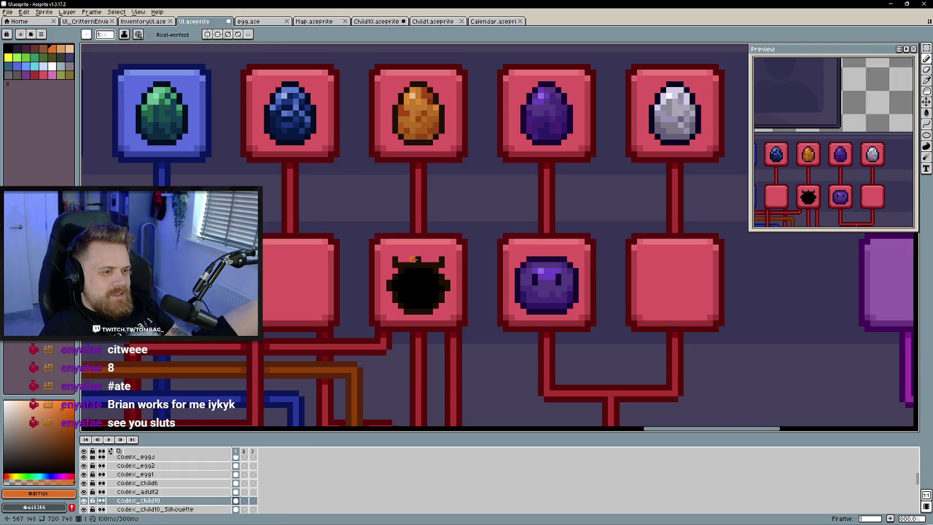
key(g)
click(421, 289)
scroll(421, 294, up, 1)
scroll(423, 307, down, 1)
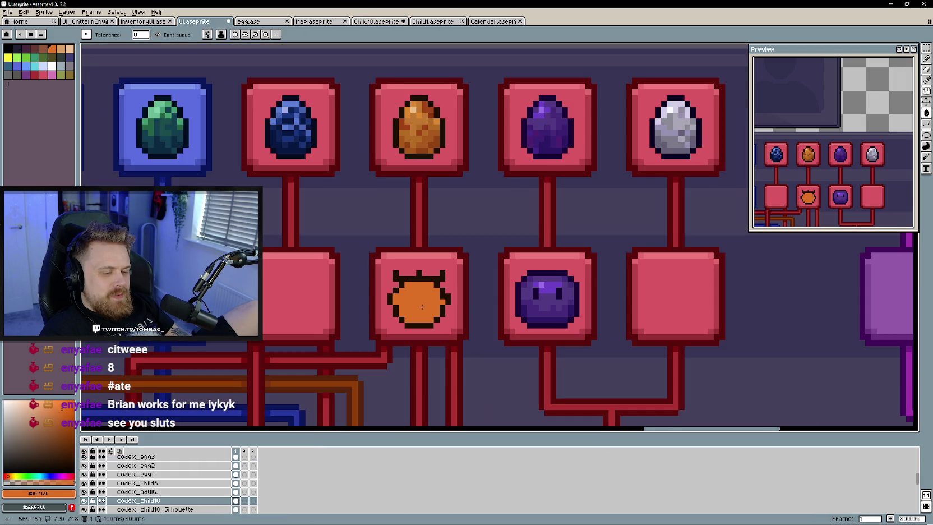
key(b)
scroll(423, 307, up, 1)
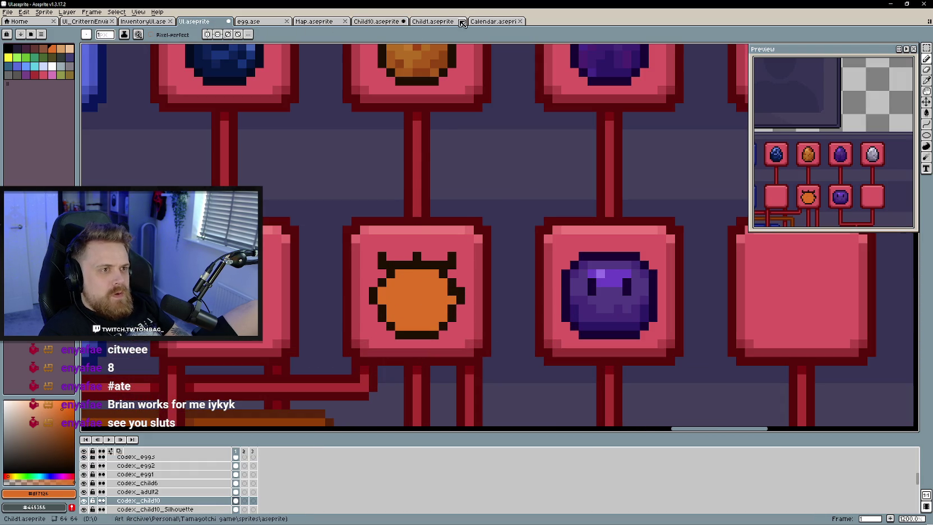
- Take Child10's dark red as the drawing colour and dab the critter's horn bases in UI.aseprite
scroll(474, 22, down, 4)
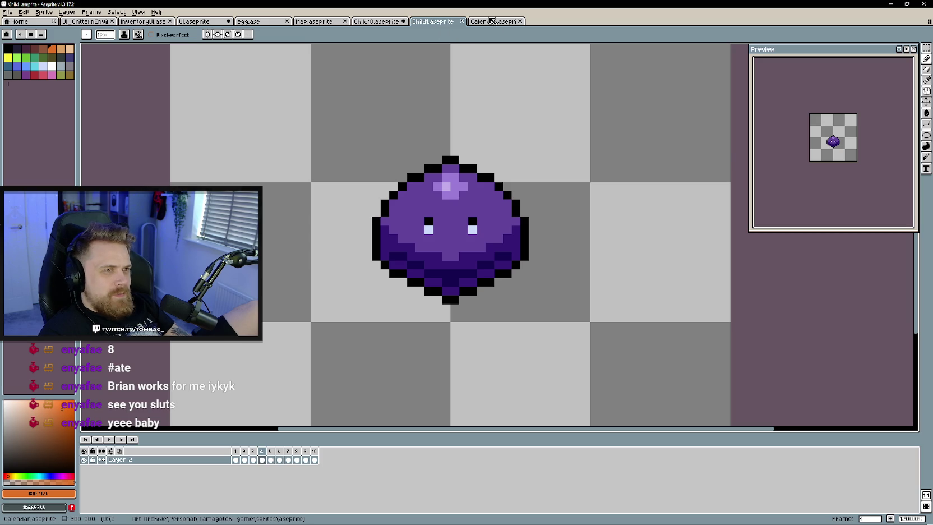
click(494, 21)
click(377, 21)
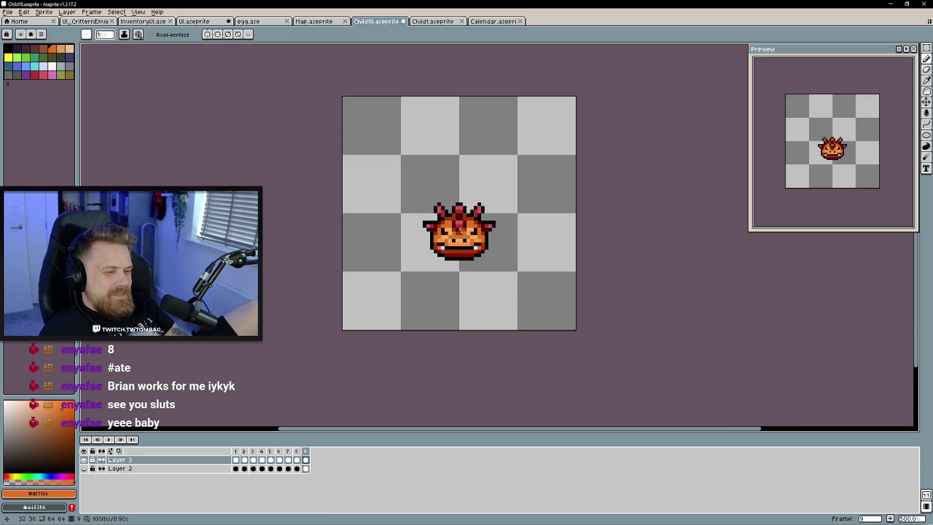
scroll(459, 227, up, 2)
scroll(451, 206, up, 2)
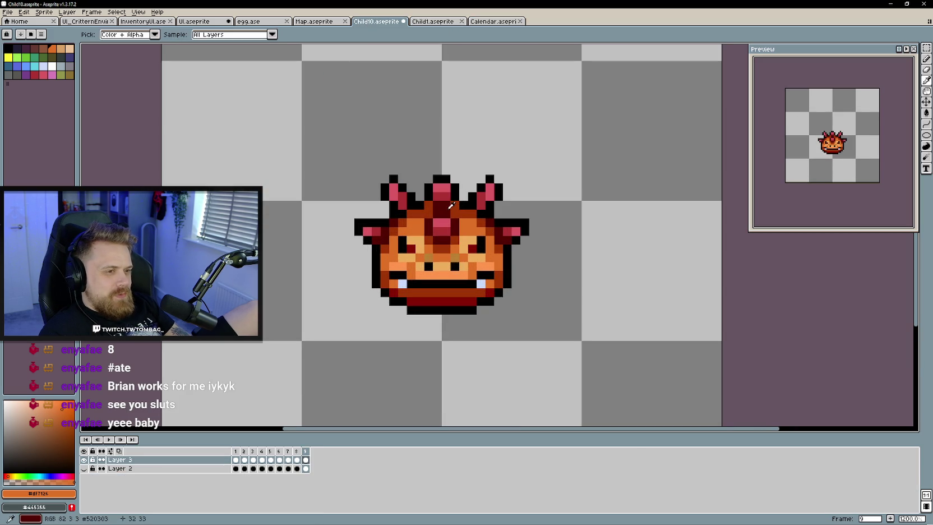
click(432, 22)
click(329, 22)
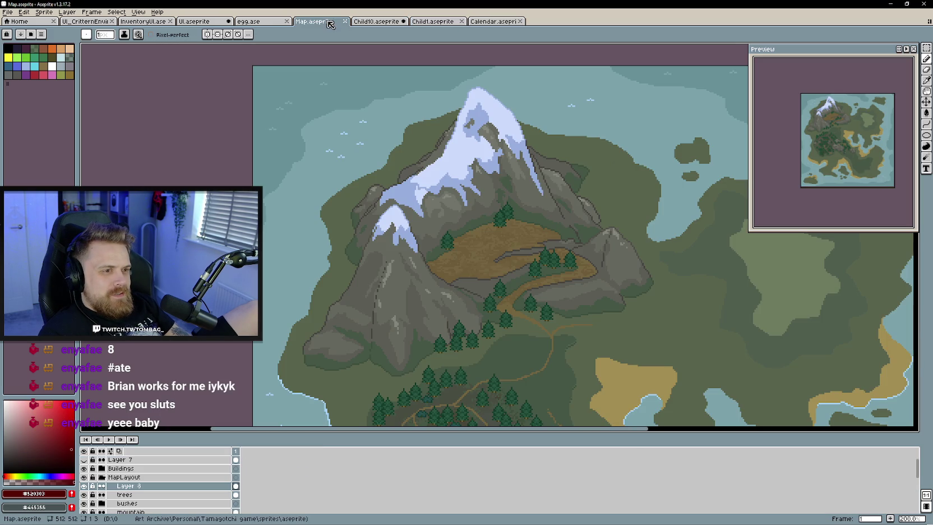
click(258, 21)
click(198, 21)
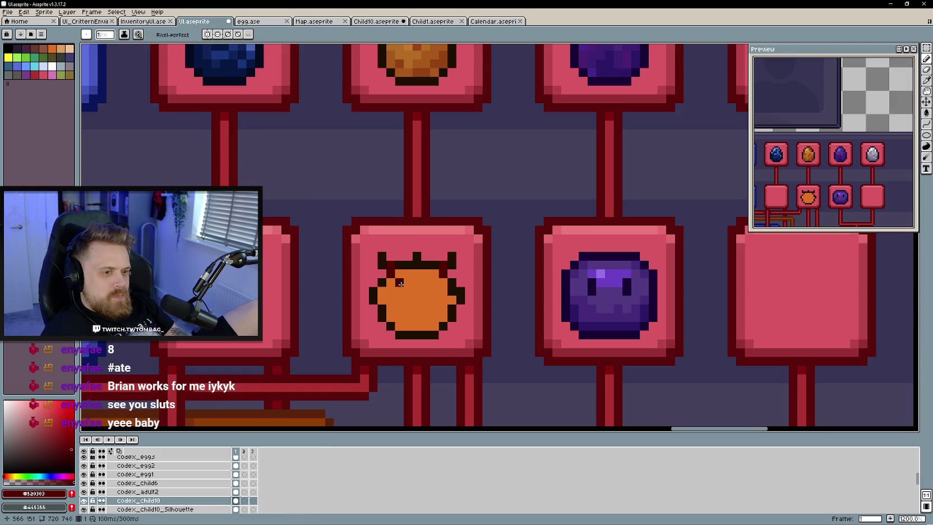
click(397, 272)
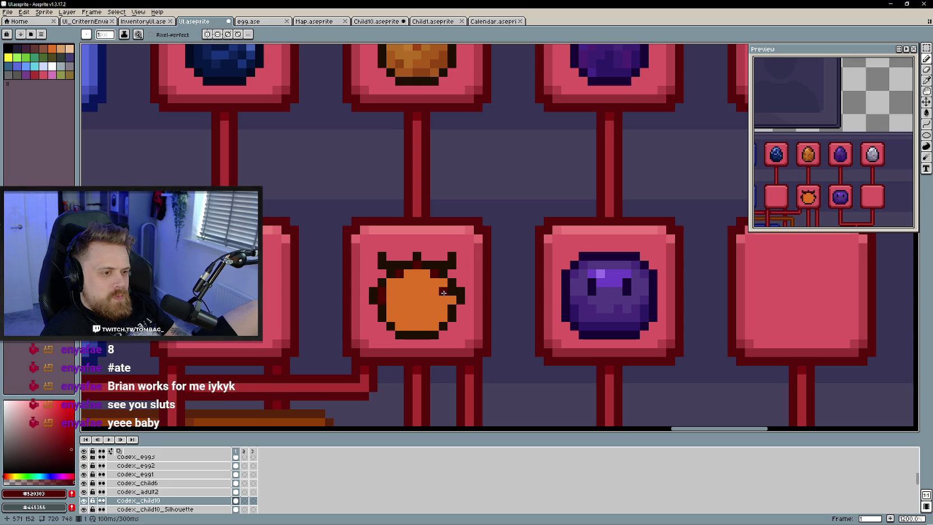
- Sample the dark outline colour and draw the critter's eyes and mouth, undoing a stray stroke
scroll(389, 276, down, 2)
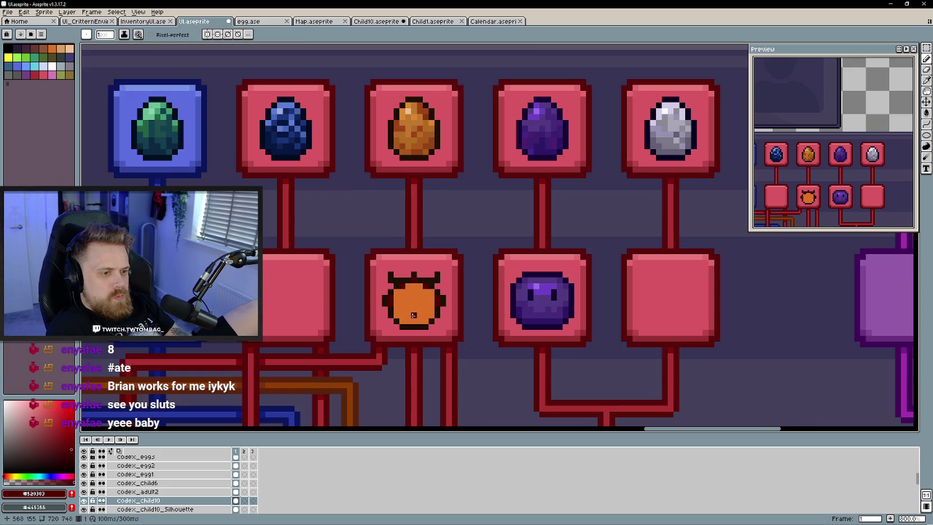
scroll(413, 324, up, 1)
scroll(413, 324, up, 1)
key(i)
alt+click(399, 237)
mouse_move(392, 273)
mouse_down()
mouse_move(404, 285)
mouse_move(435, 284)
mouse_move(401, 306)
mouse_up()
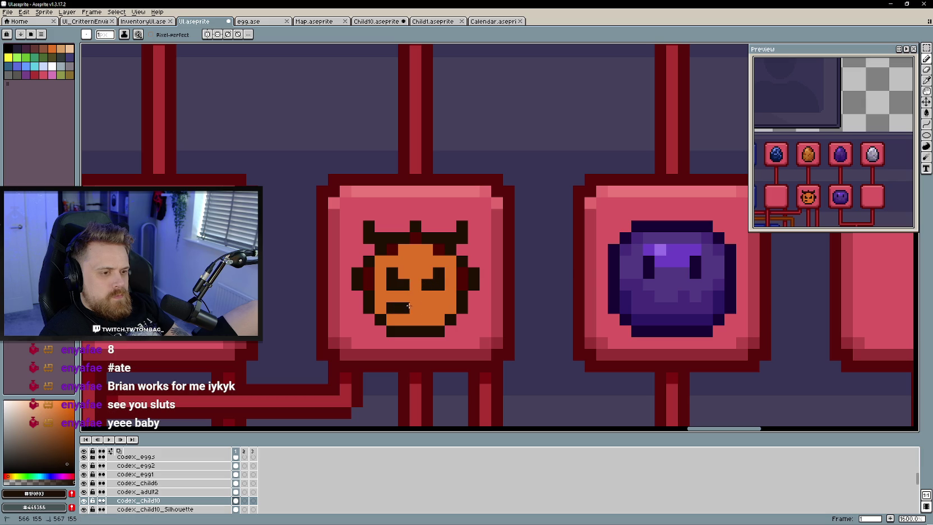
scroll(409, 320, down, 1)
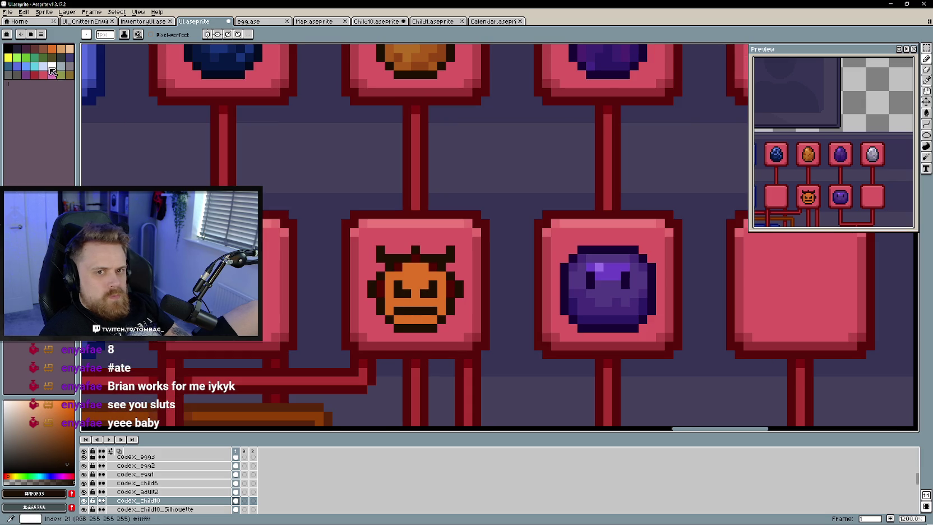
scroll(393, 319, down, 3)
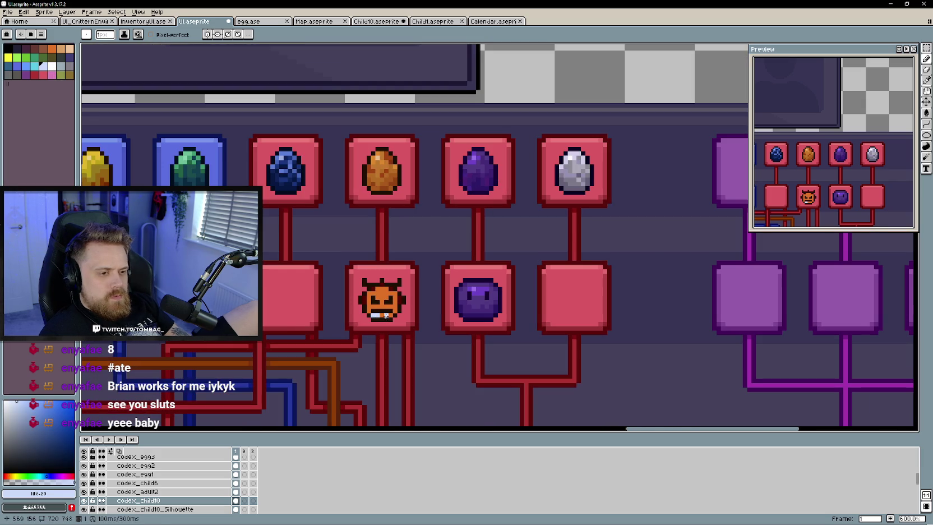
key(ctrl+z)
scroll(425, 345, down, 1)
scroll(421, 351, up, 1)
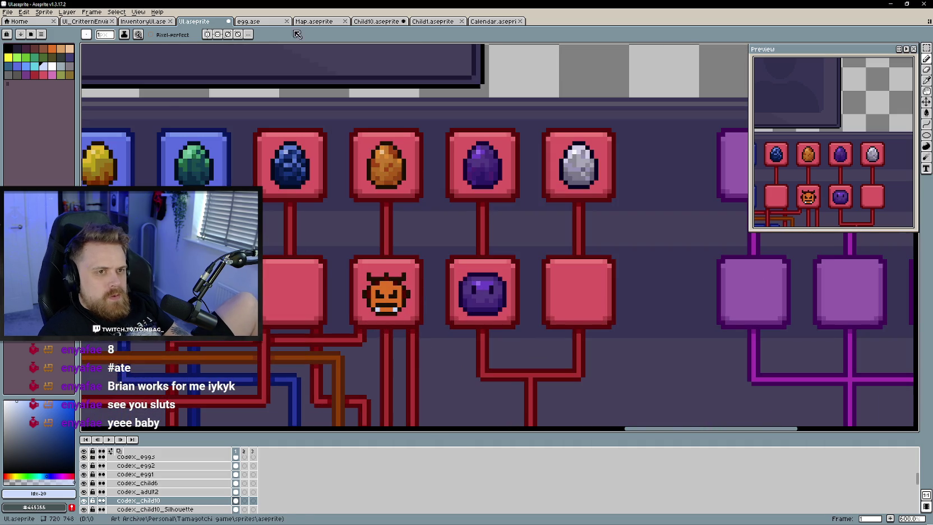
click(479, 22)
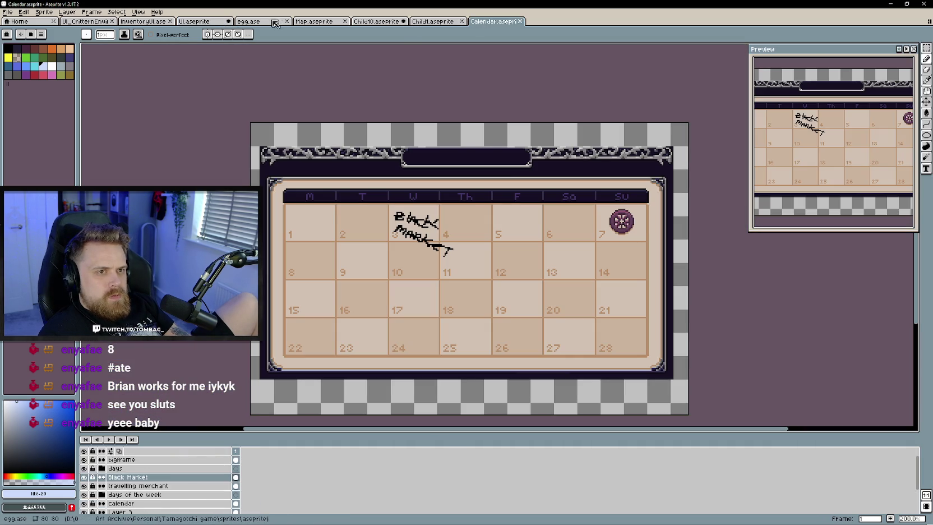
- Look through the Child10, egg and Map tabs, then close InventoryUI.aseprite
click(376, 21)
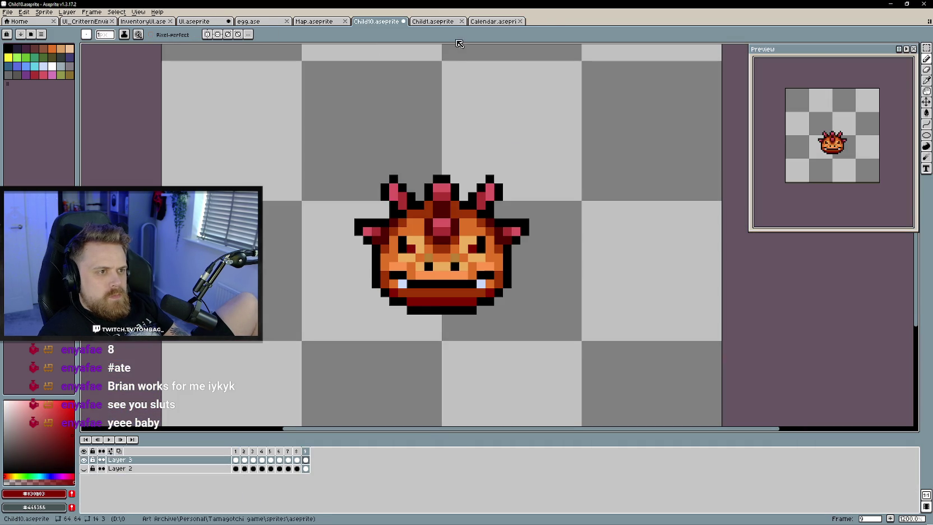
click(261, 21)
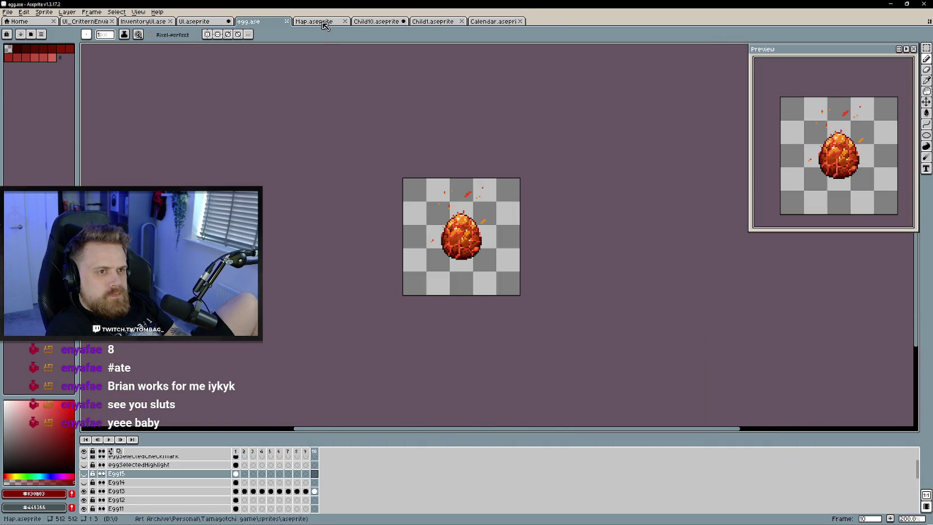
click(323, 23)
click(143, 21)
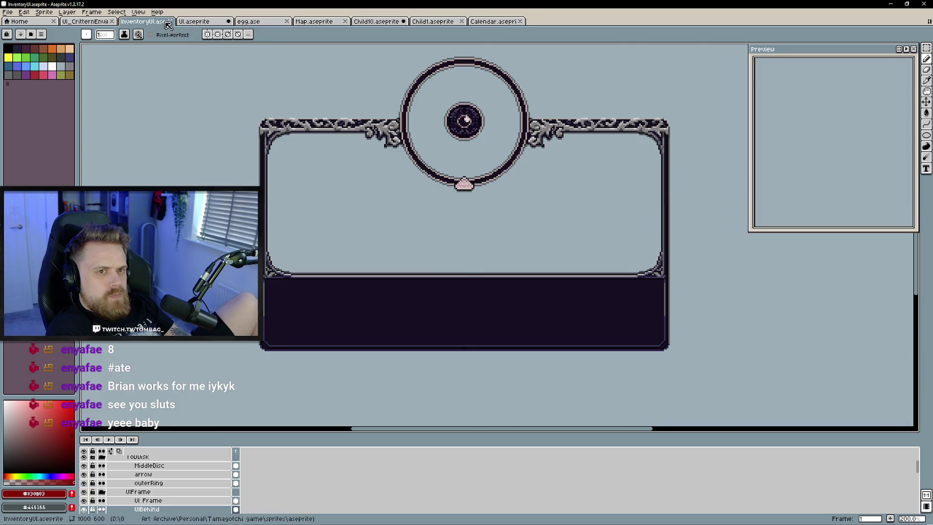
click(169, 21)
scroll(376, 305, up, 3)
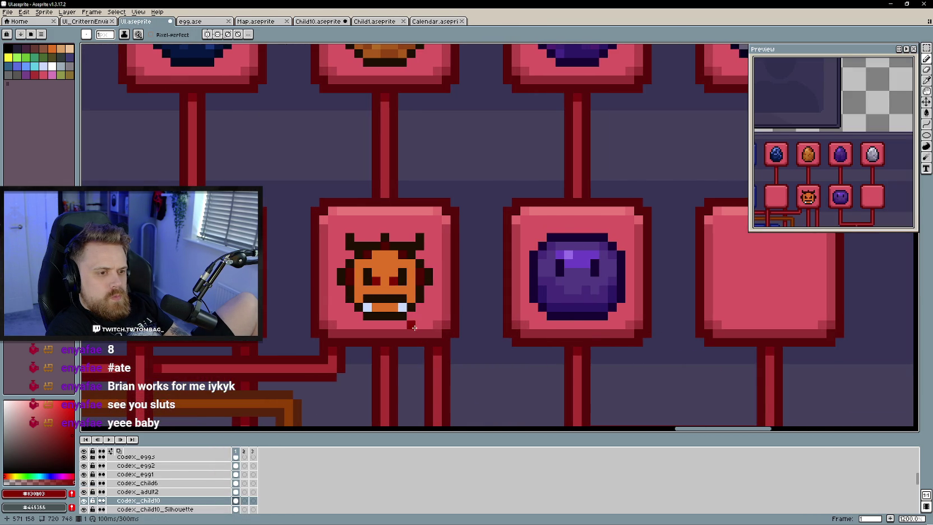
scroll(413, 324, down, 4)
scroll(393, 292, up, 2)
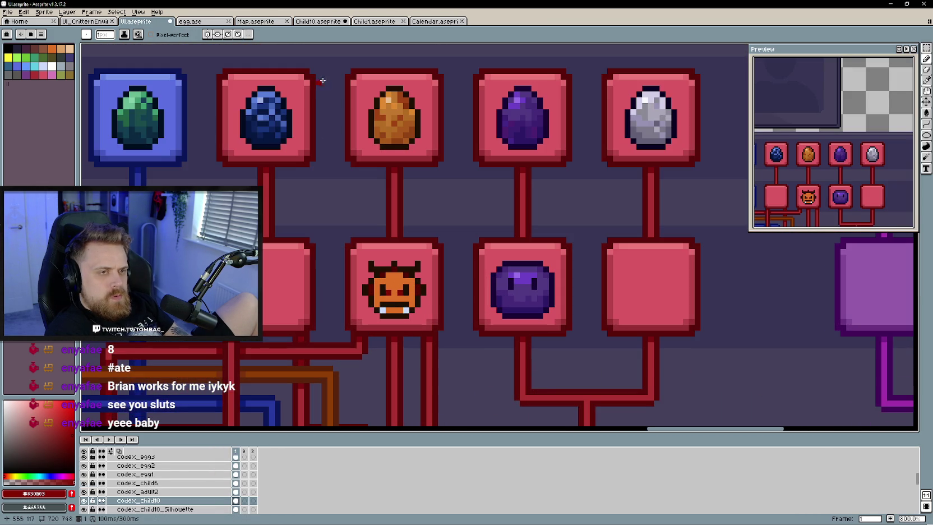
- Cycle through the remaining documents and end back on the UI.aseprite codex sheet
key(ctrl+Tab)
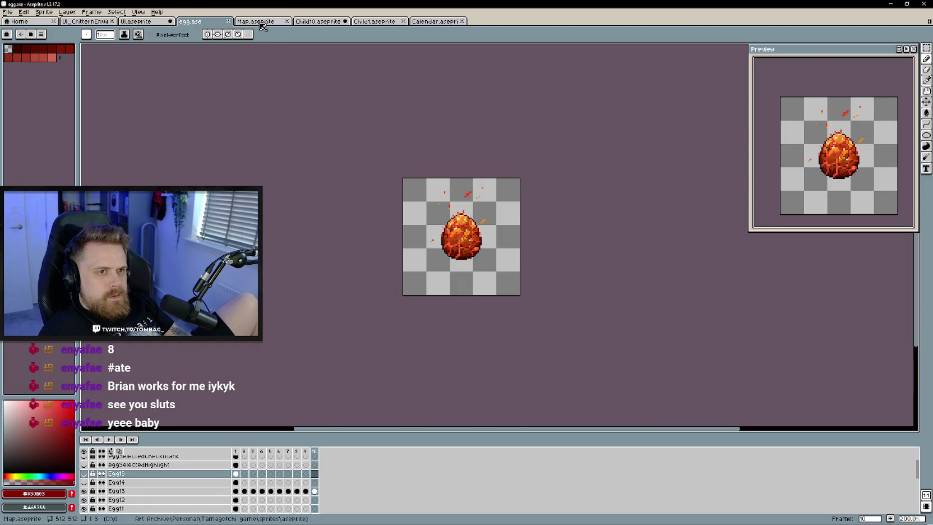
key(ctrl+Tab)
click(307, 21)
key(alt)
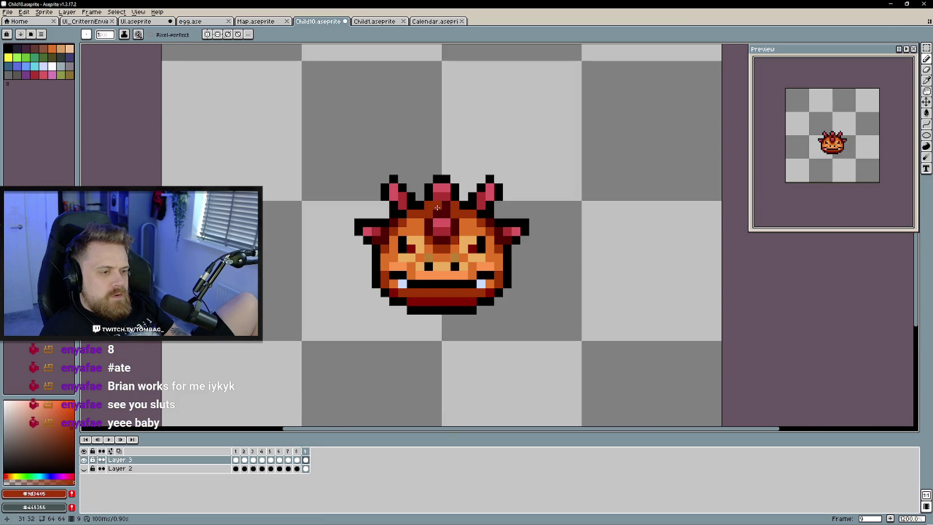
scroll(403, 140, down, 2)
click(377, 22)
click(429, 22)
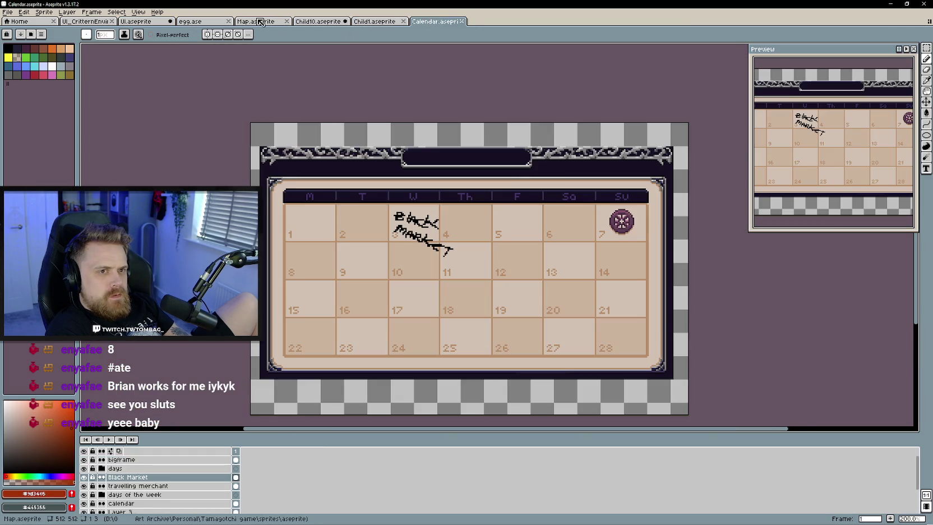
click(257, 22)
click(191, 22)
click(137, 21)
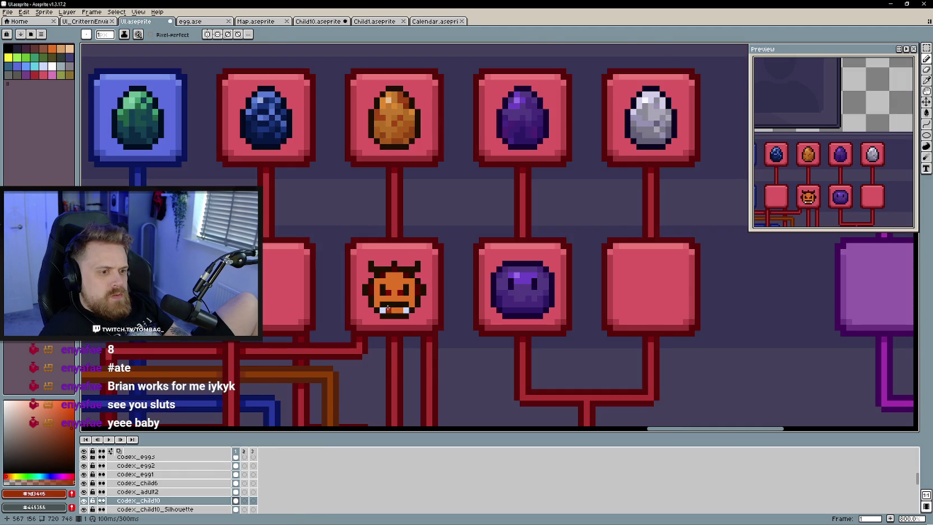
- Sample the dark red from the critter's face and compare it against the Child10 sprite
scroll(390, 296, up, 2)
alt+click(394, 269)
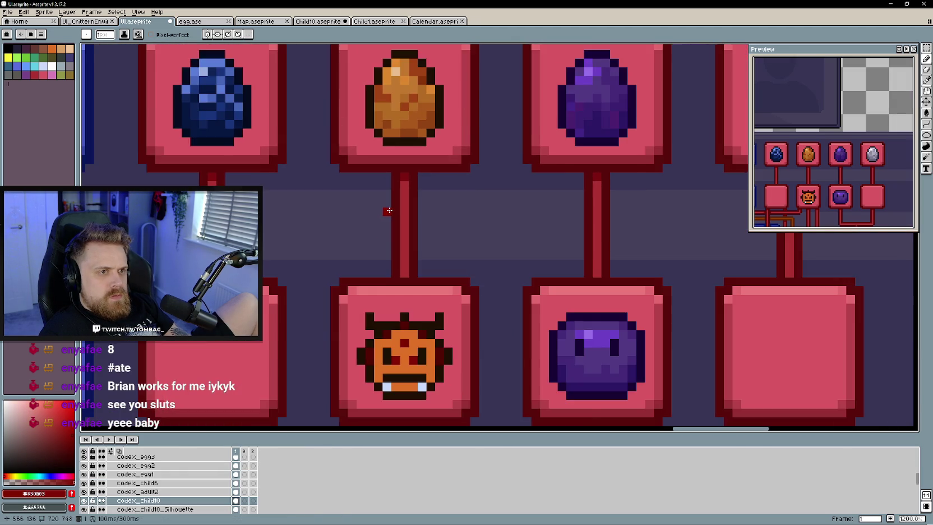
scroll(387, 213, down, 2)
click(318, 21)
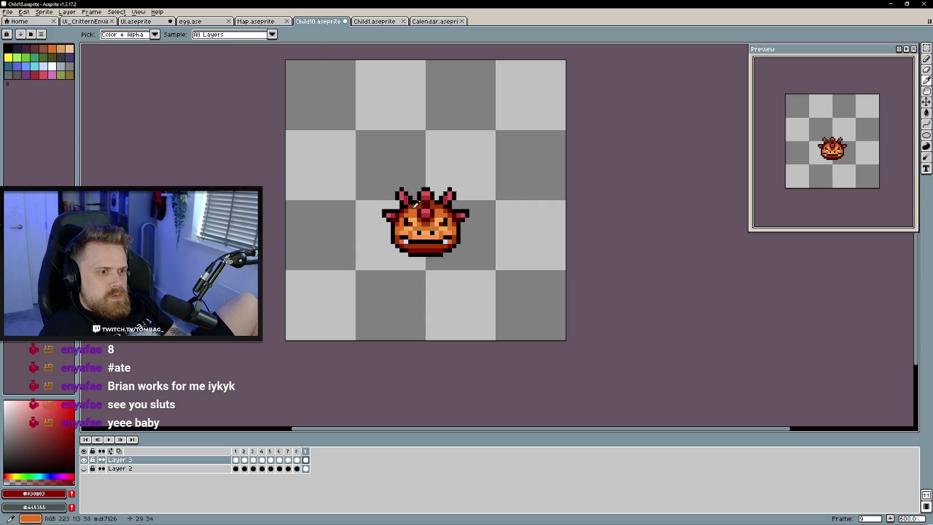
click(187, 21)
click(156, 22)
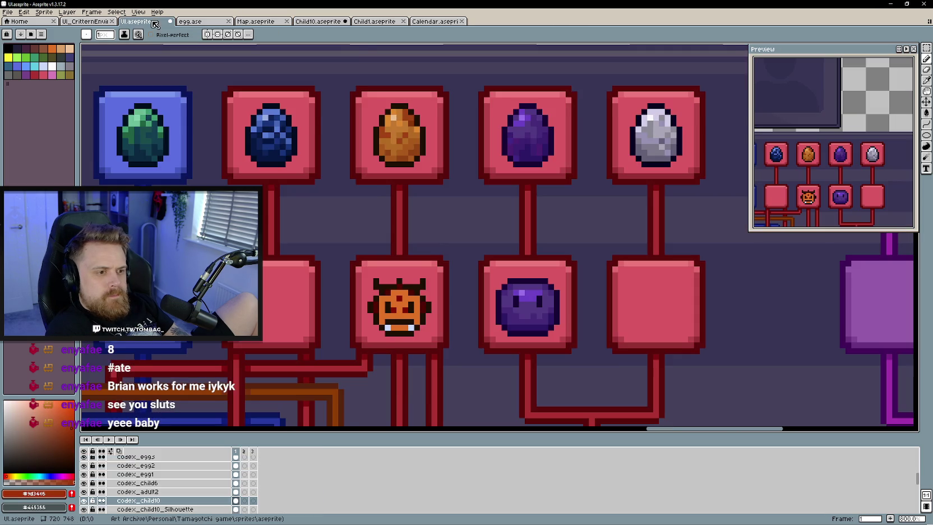
- Paint the mouth strip between the critter's fangs dark red on the UI codex sheet
scroll(413, 289, up, 1)
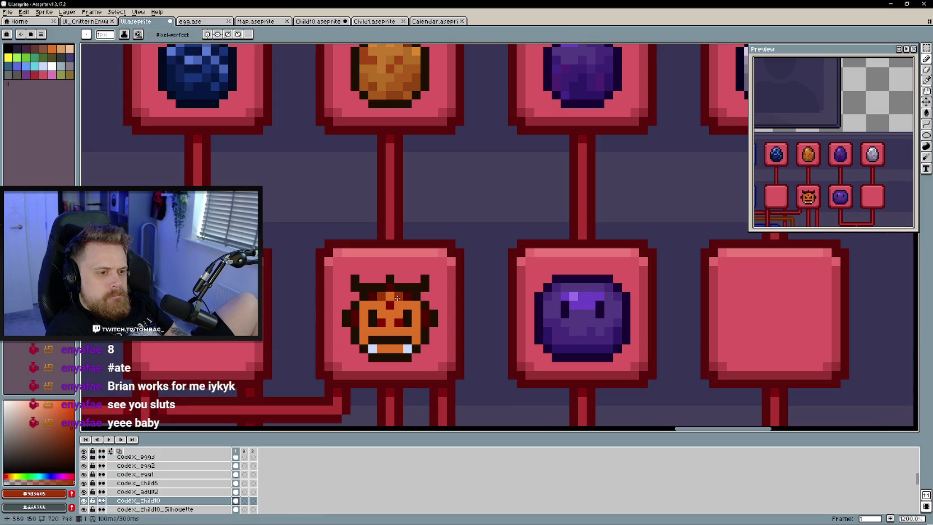
click(398, 350)
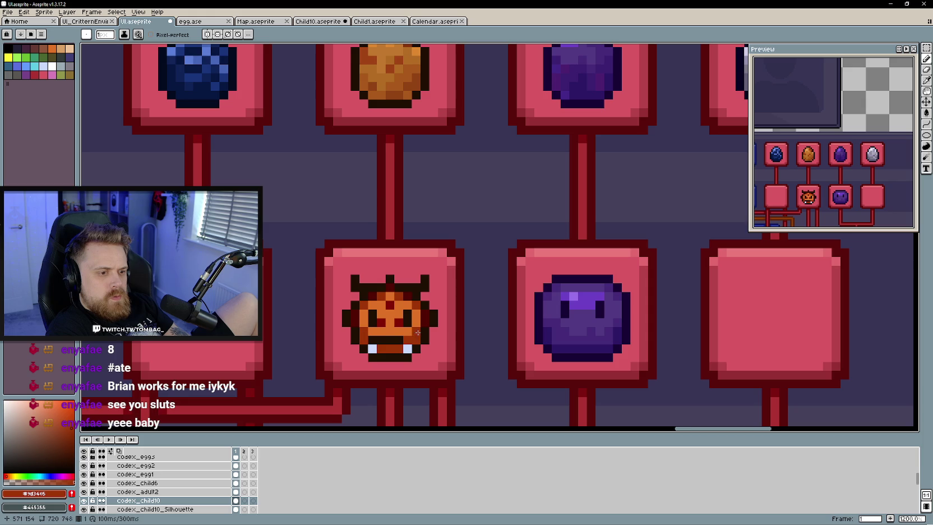
scroll(418, 332, down, 2)
scroll(451, 373, down, 1)
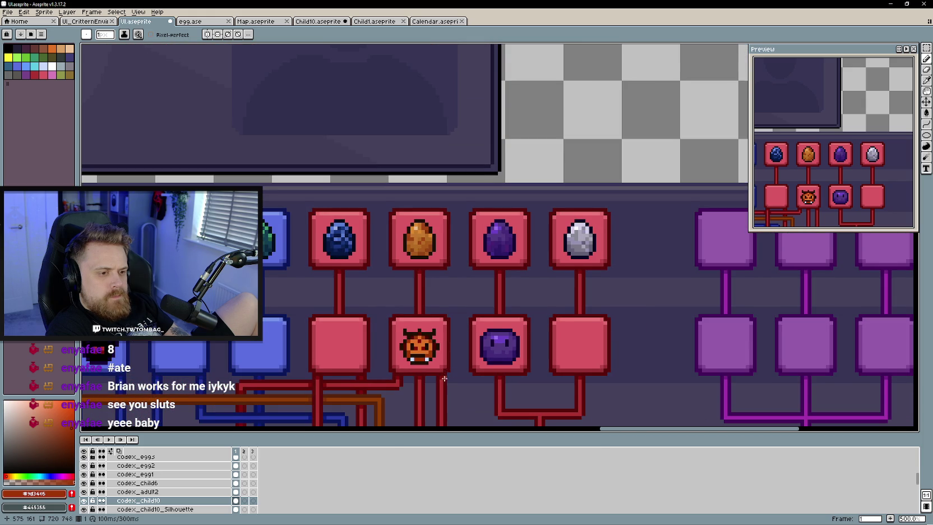
scroll(444, 379, up, 1)
scroll(431, 350, up, 1)
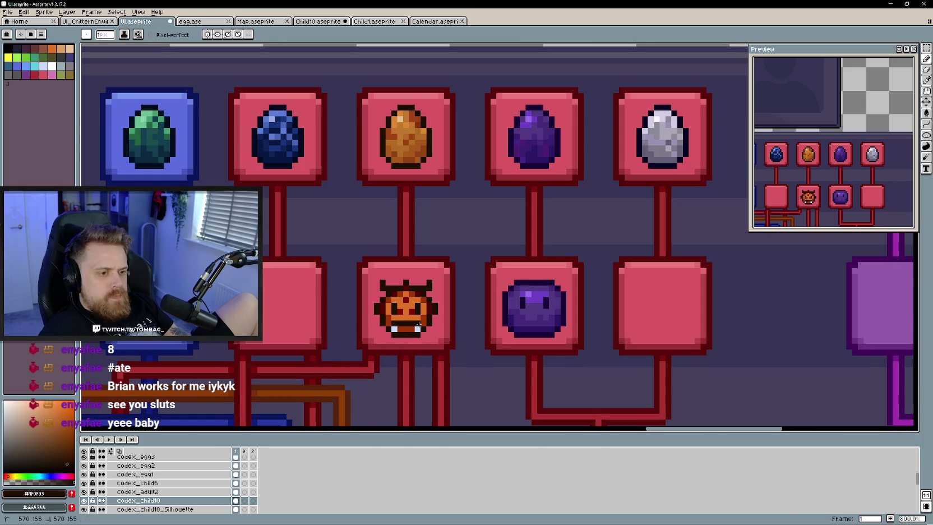
scroll(418, 325, down, 2)
scroll(426, 334, down, 1)
scroll(437, 343, up, 2)
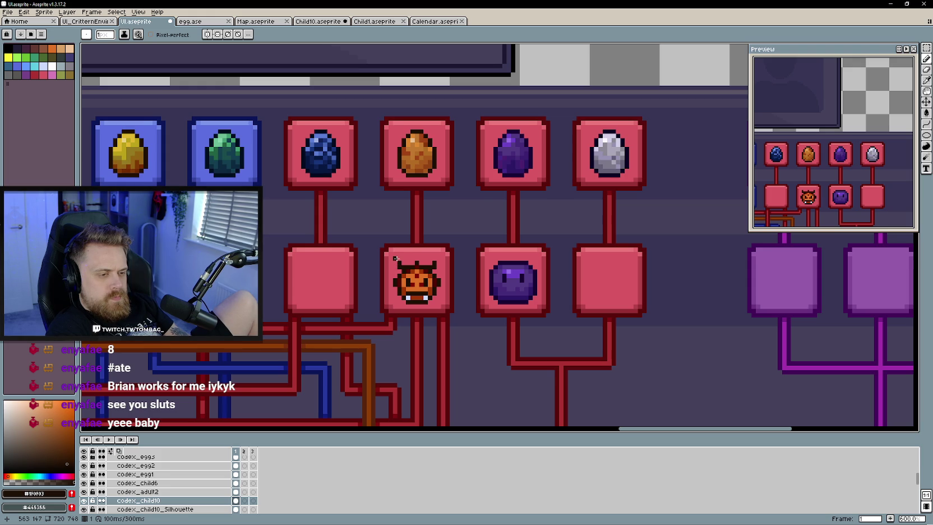
scroll(436, 346, down, 2)
scroll(436, 347, up, 1)
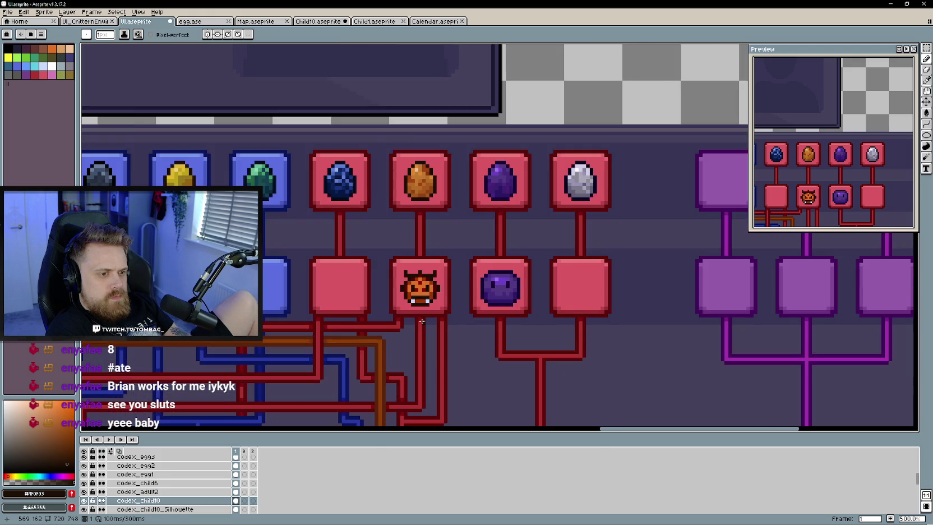
scroll(432, 339, up, 2)
scroll(424, 324, up, 2)
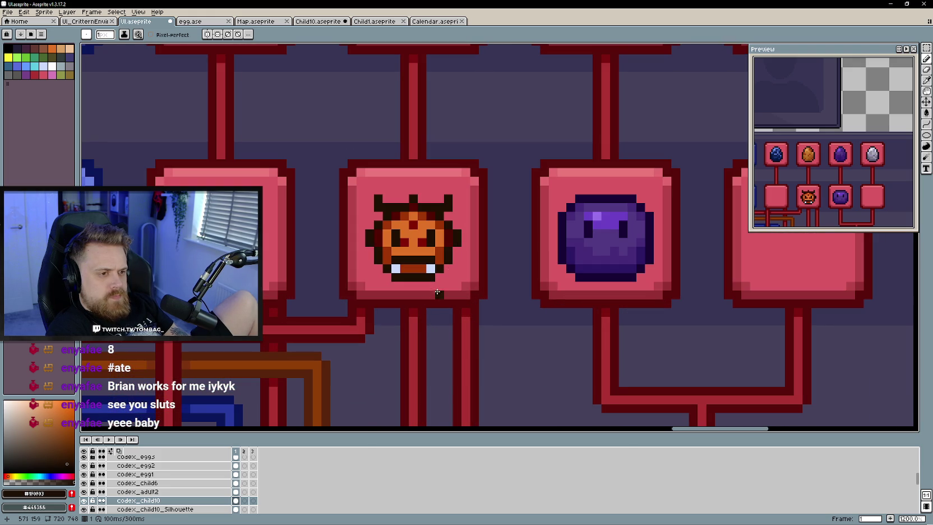
- Sample dark red and dark brown, then darken outline pixels on the head's left and right
alt+click(454, 232)
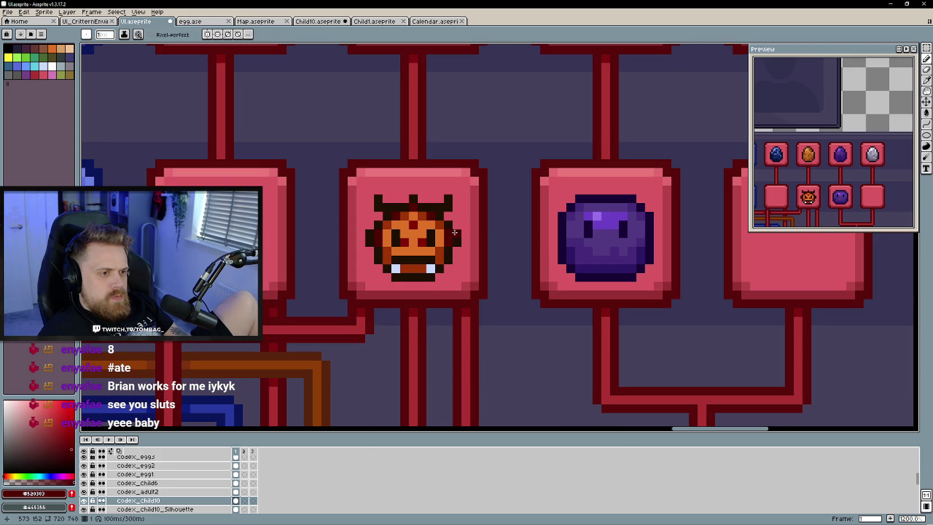
alt+click(369, 235)
click(369, 227)
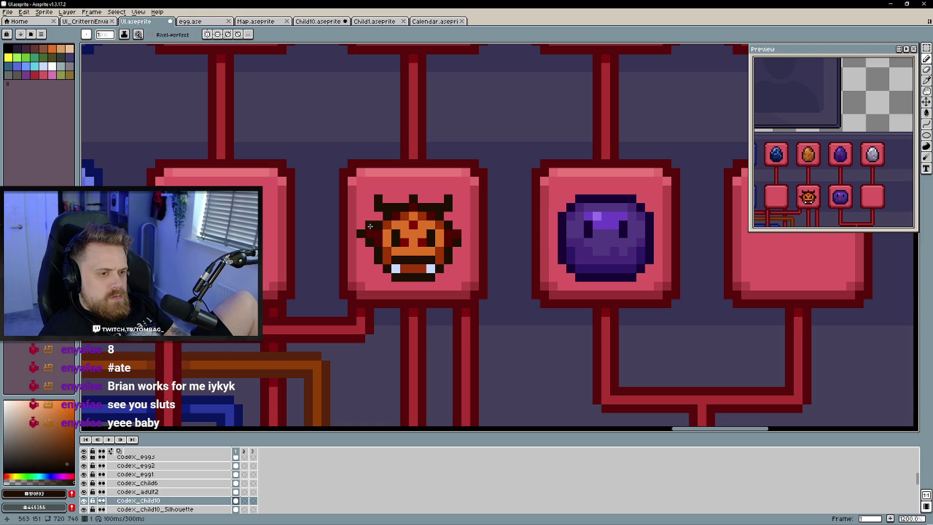
click(462, 231)
scroll(435, 319, down, 3)
scroll(424, 301, up, 1)
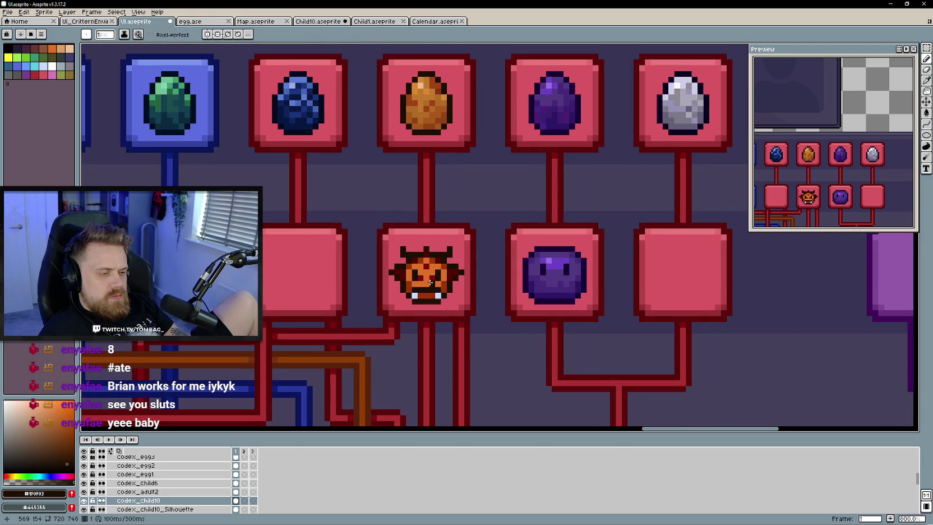
scroll(430, 282, up, 1)
- Eyedrop #520303 from the horns and #1F0F03 from the critter's outline
alt+click(445, 252)
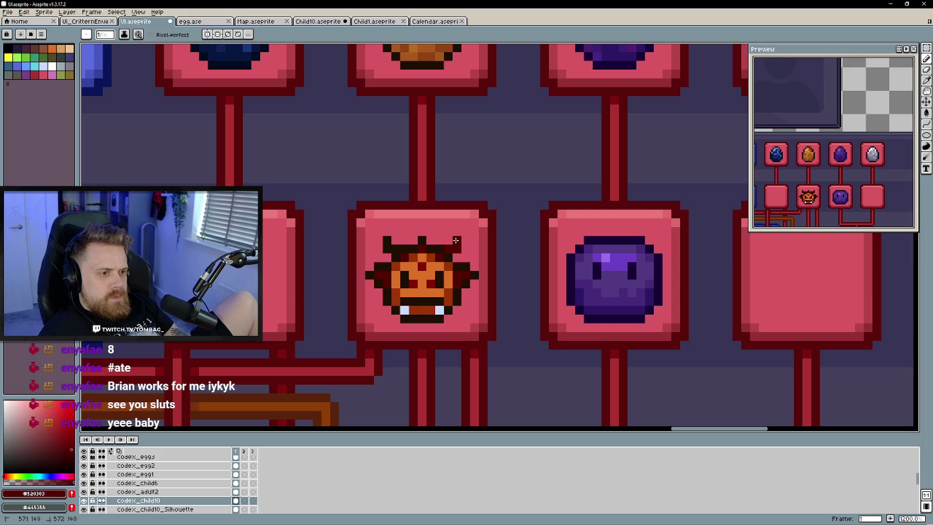
alt+click(455, 253)
alt+click(385, 273)
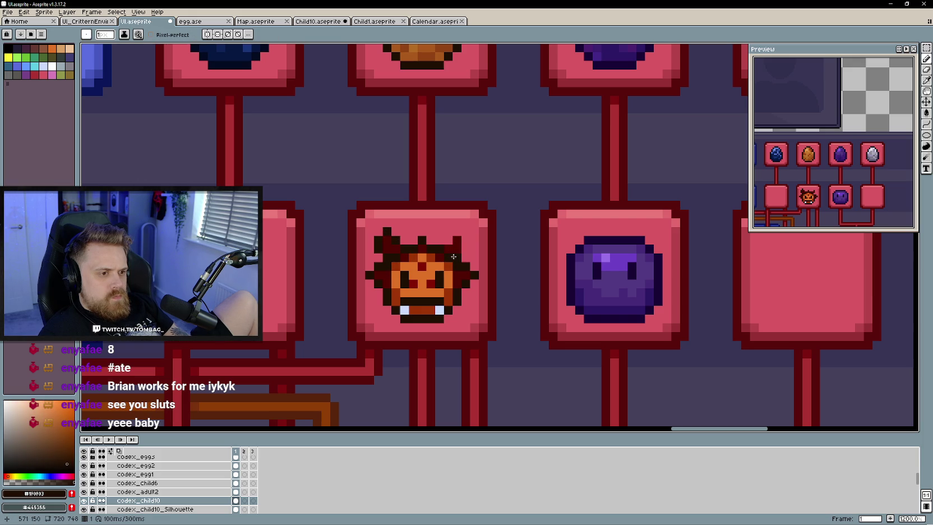
key(i)
click(425, 244)
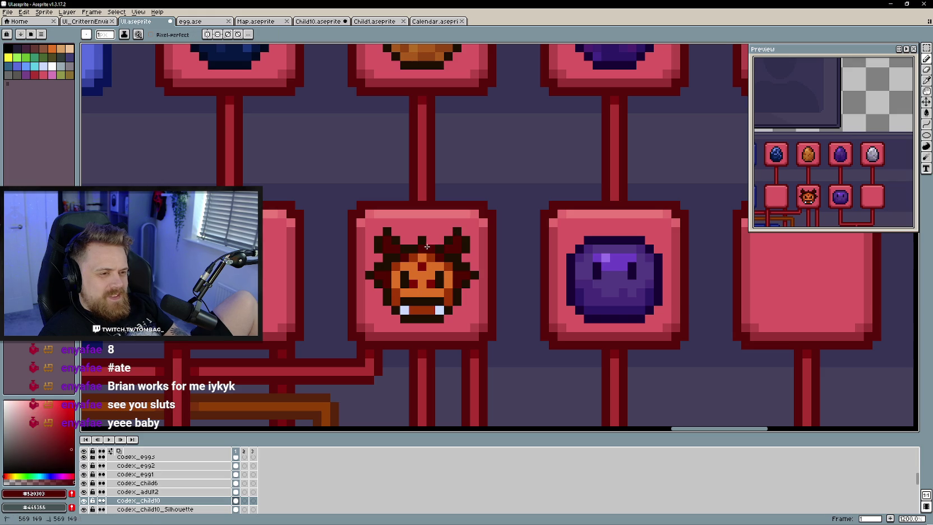
scroll(424, 266, down, 2)
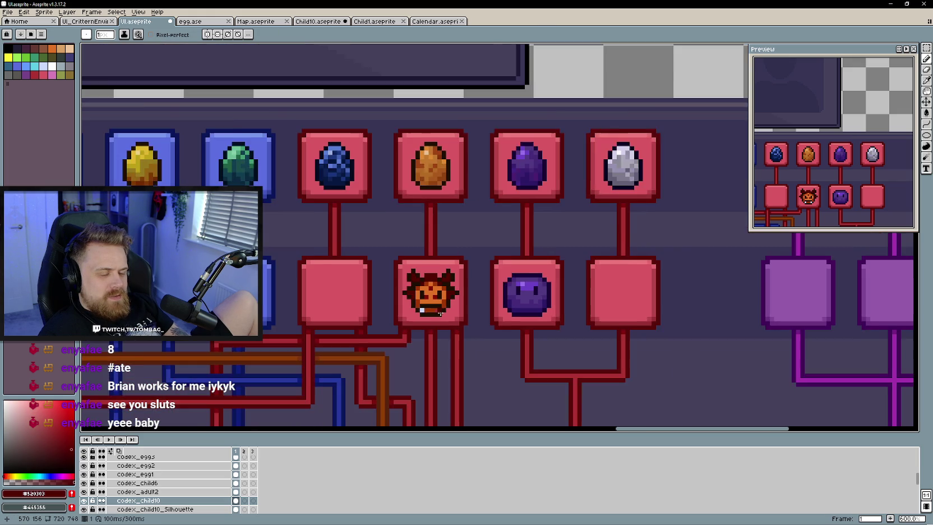
alt+click(429, 260)
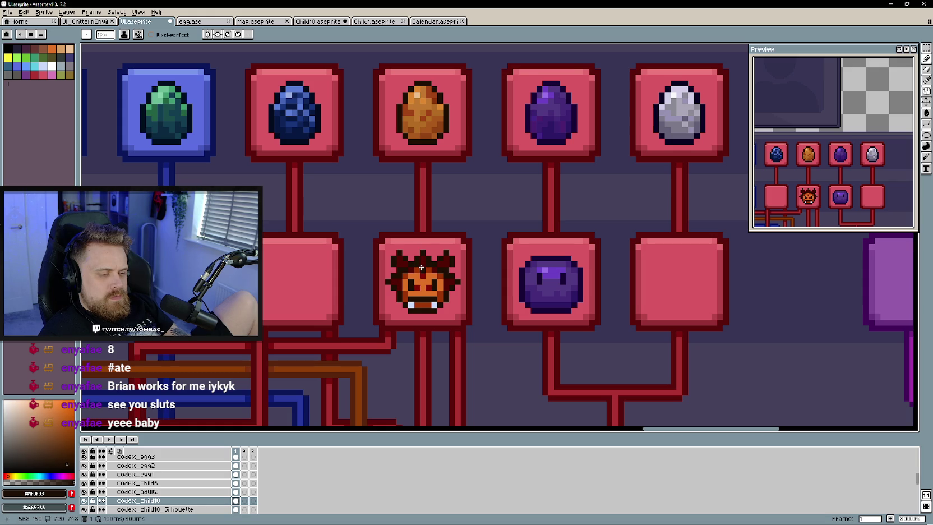
scroll(503, 326, down, 3)
scroll(491, 334, up, 3)
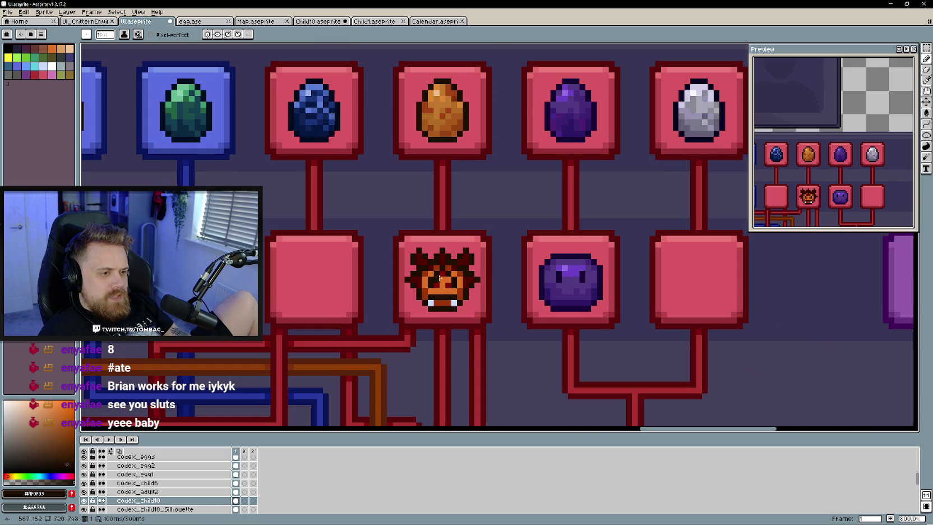
scroll(503, 332, down, 2)
scroll(498, 339, down, 1)
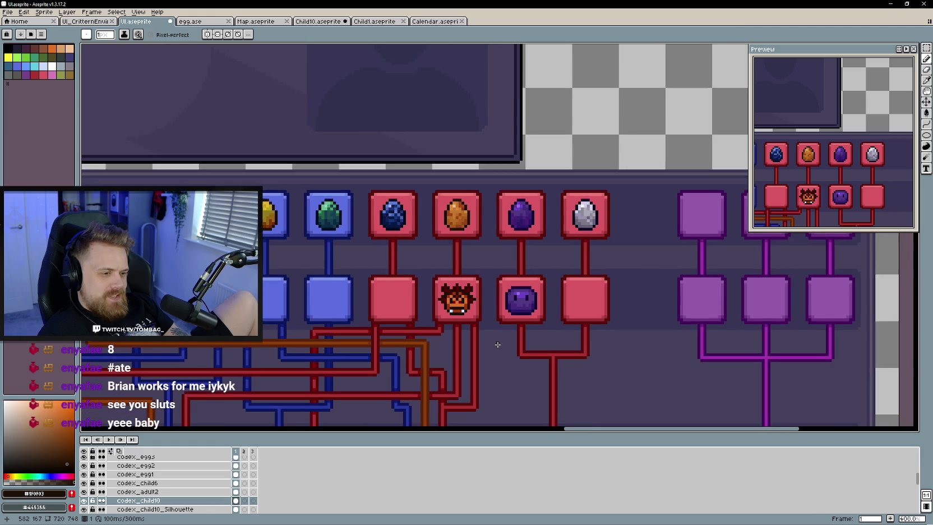
scroll(496, 349, up, 1)
scroll(481, 327, up, 1)
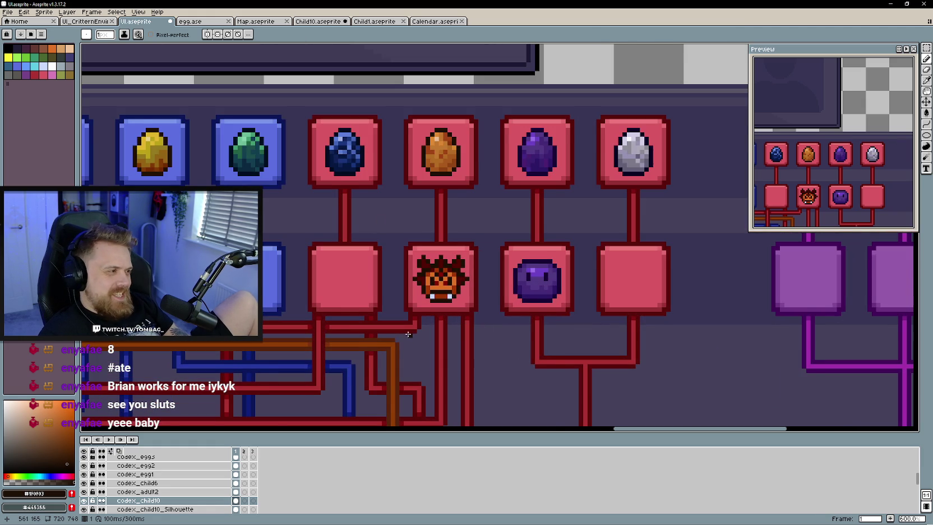
scroll(411, 335, down, 1)
scroll(415, 337, down, 2)
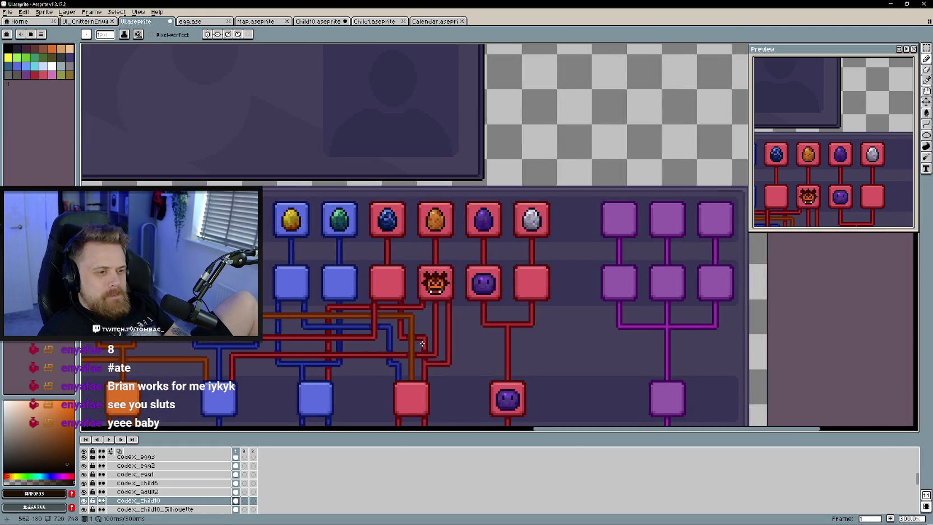
- Check the Child10, Map and egg sprites for reference, then return to UI.aseprite
scroll(438, 322, up, 3)
drag(438, 322, 438, 348)
click(318, 21)
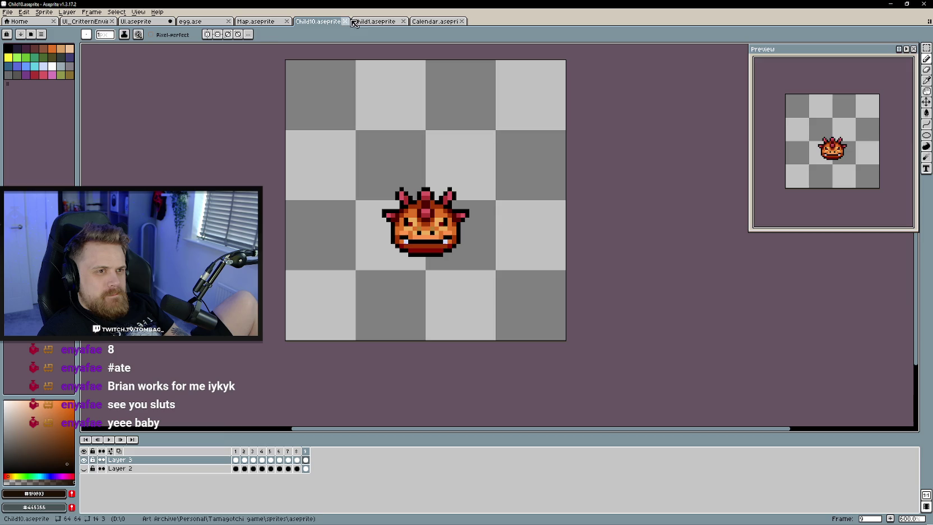
alt+click(417, 185)
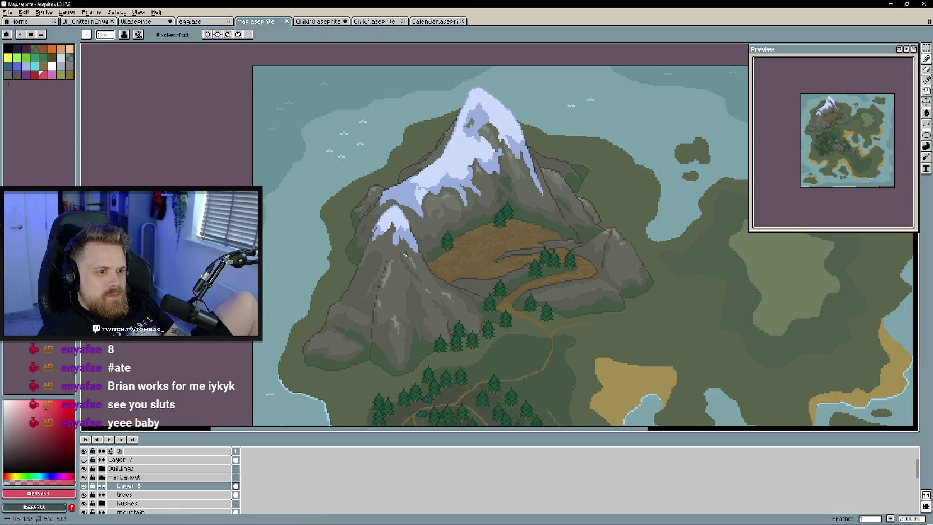
click(255, 21)
click(197, 22)
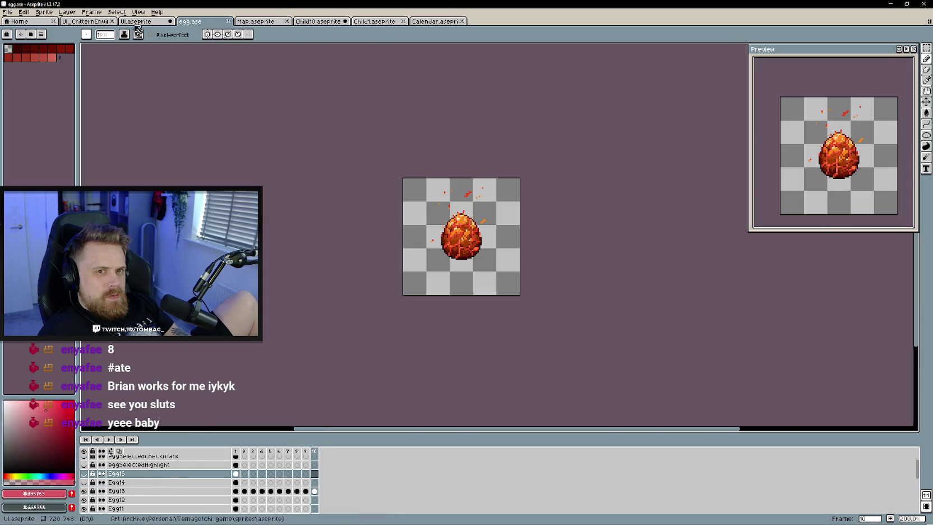
click(115, 22)
- Choose a darker red drawing colour and begin recolouring the critter's eye pixels
scroll(457, 277, up, 2)
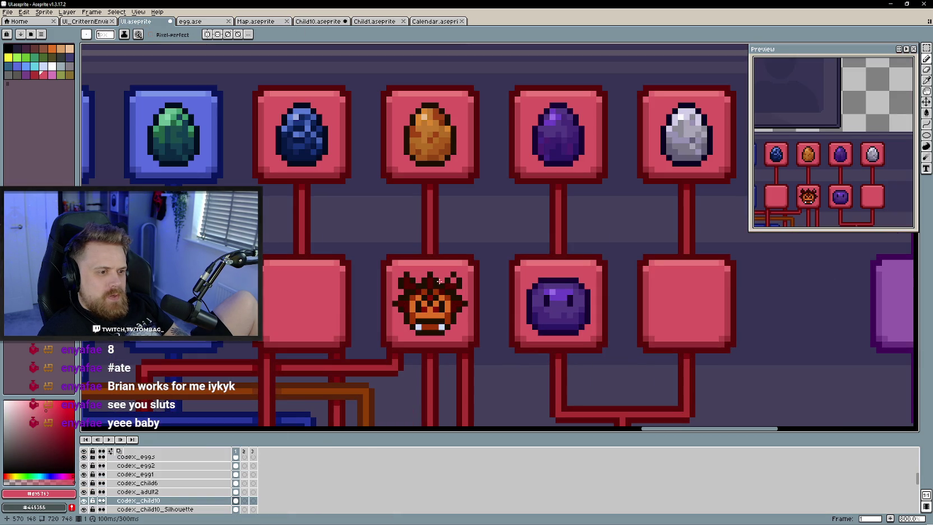
alt+click(377, 304)
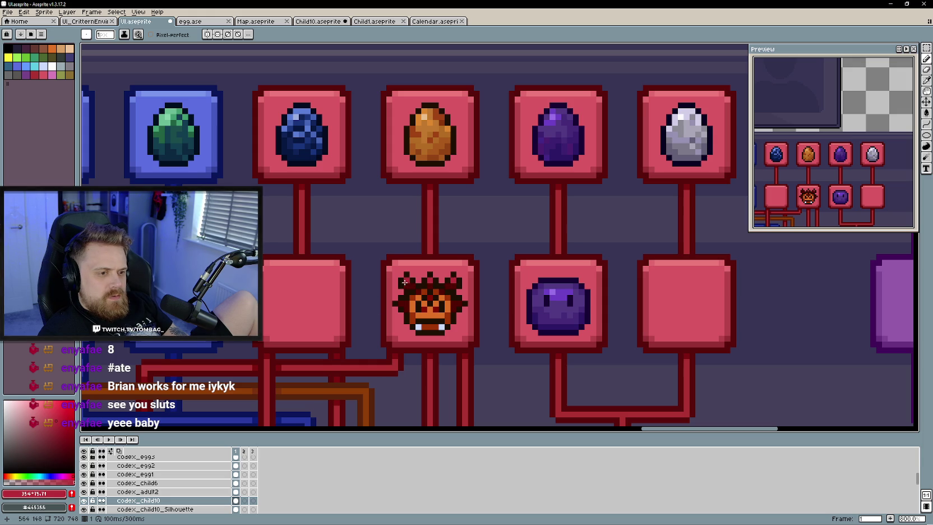
scroll(458, 303, down, 2)
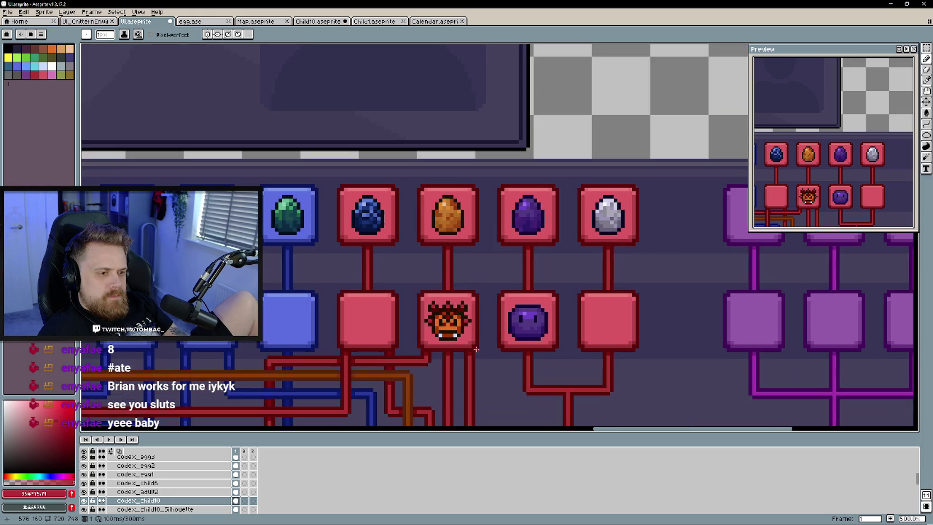
scroll(435, 334, down, 1)
scroll(434, 334, down, 1)
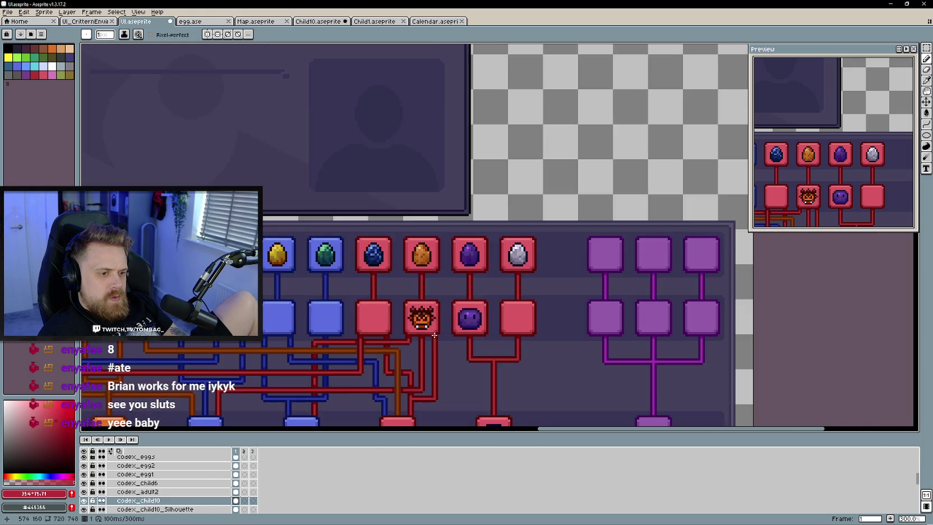
scroll(431, 333, up, 3)
scroll(414, 332, up, 1)
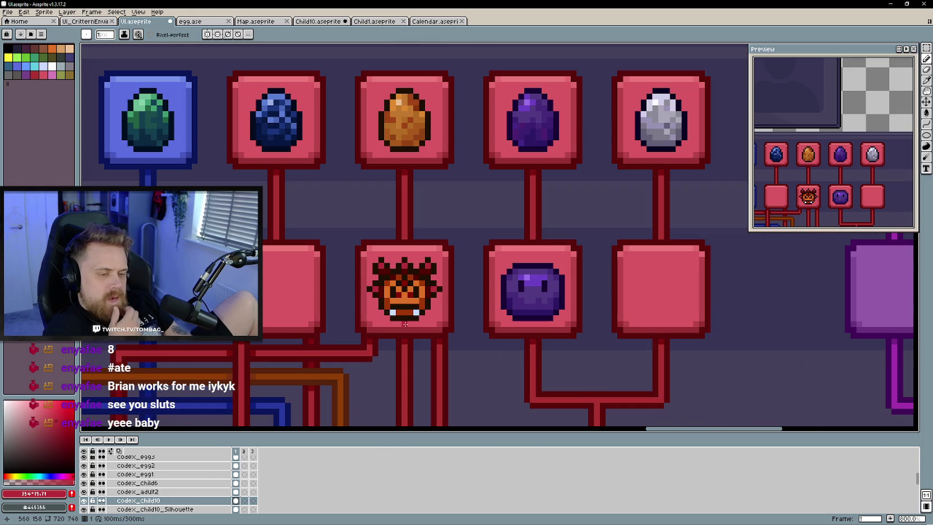
scroll(405, 324, up, 3)
alt+click(395, 253)
- Paint the critter's eye pixels orange and add dark and red face pixels
click(427, 253)
drag(427, 262, 418, 264)
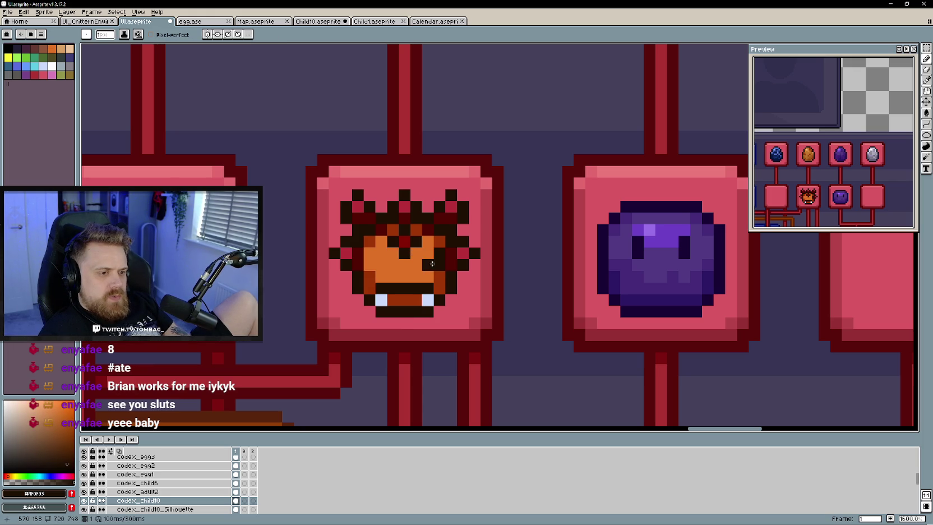
click(369, 264)
alt+click(405, 242)
click(427, 264)
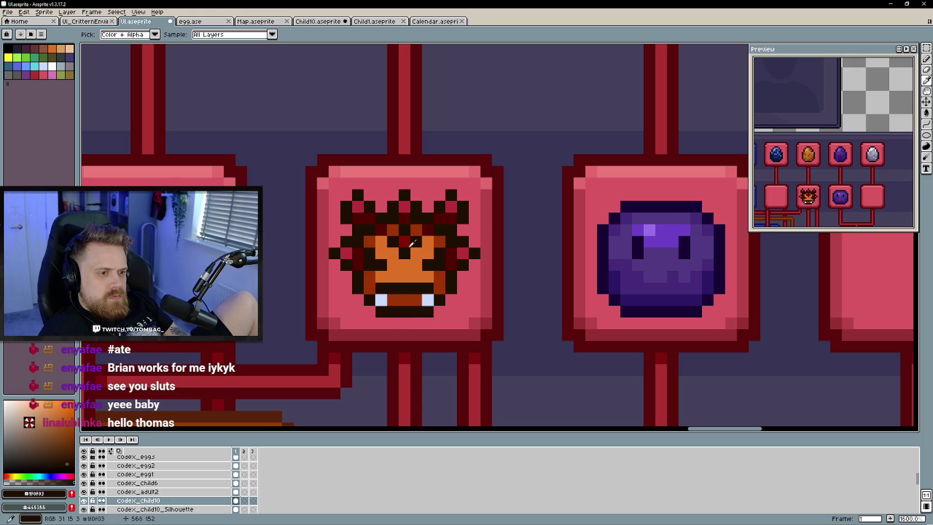
scroll(434, 325, down, 4)
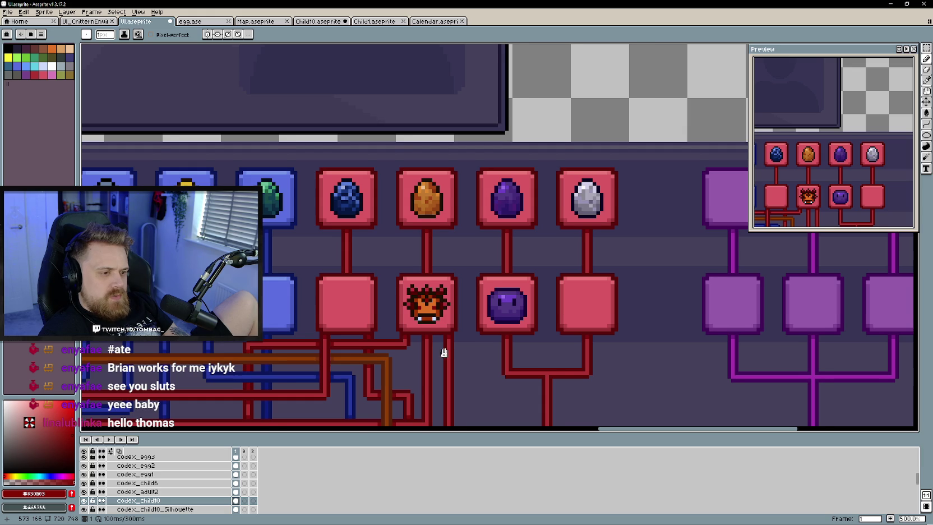
drag(442, 353, 445, 345)
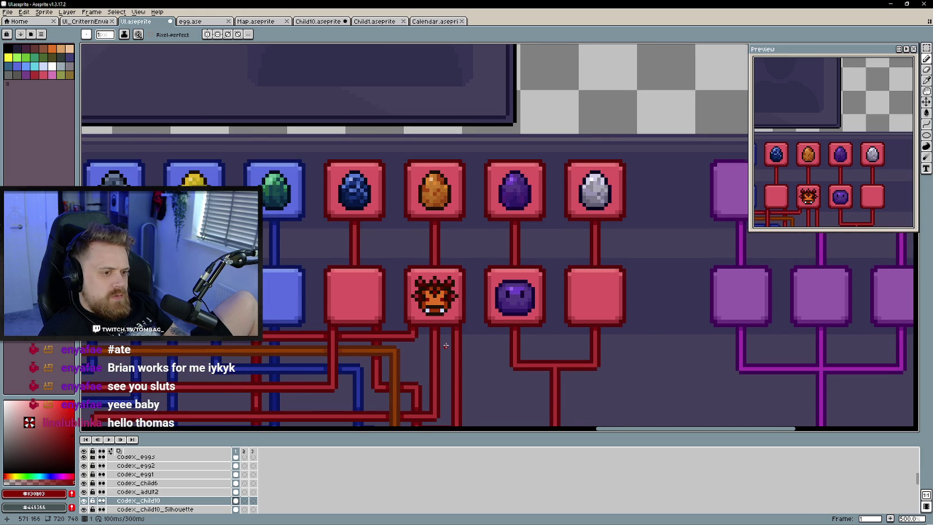
scroll(446, 346, up, 2)
scroll(445, 345, up, 2)
- Compare against the Child1, Calendar, Child10, Map and egg sprites, then return to UI.aseprite
click(374, 22)
click(435, 22)
click(318, 21)
click(255, 21)
click(318, 23)
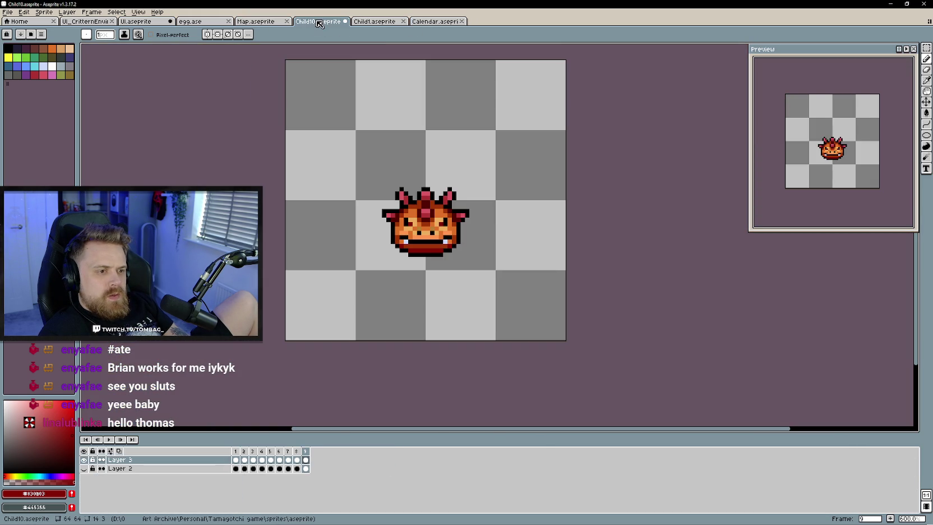
click(442, 21)
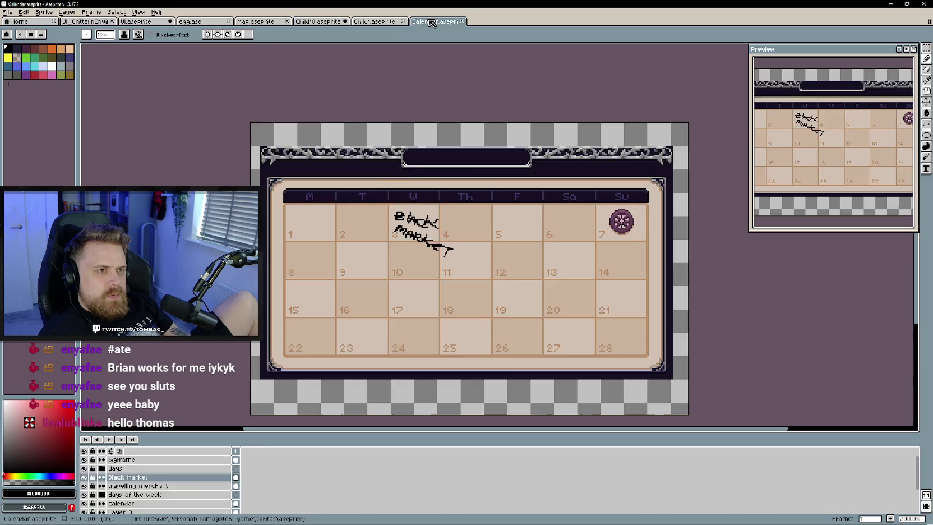
click(318, 21)
click(201, 21)
click(147, 21)
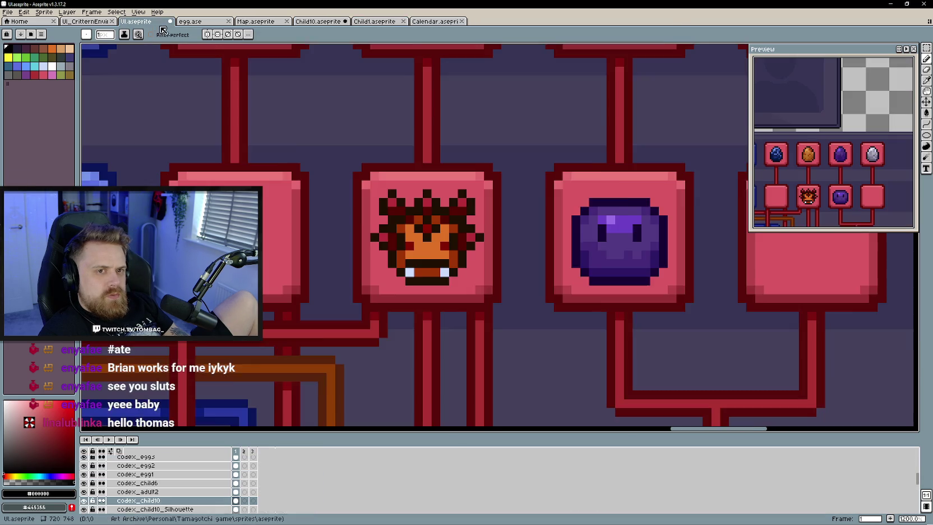
- Sample the dark brown outline and orange face colours, ending back on the pencil
scroll(426, 247, up, 1)
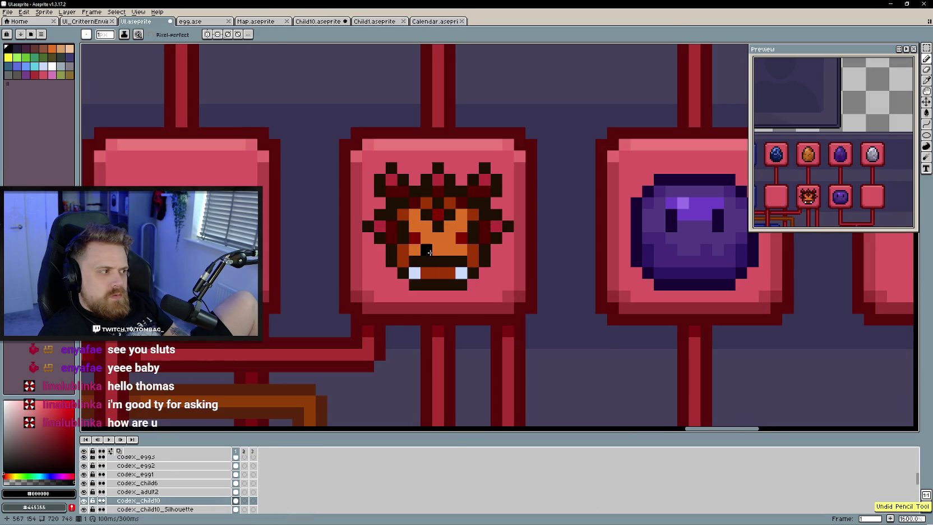
alt+click(431, 249)
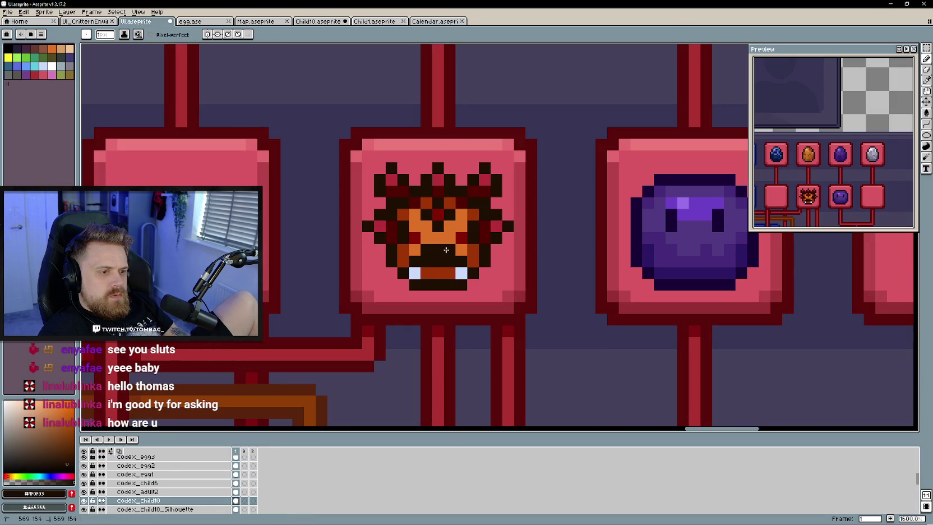
alt+click(438, 248)
scroll(451, 297, down, 5)
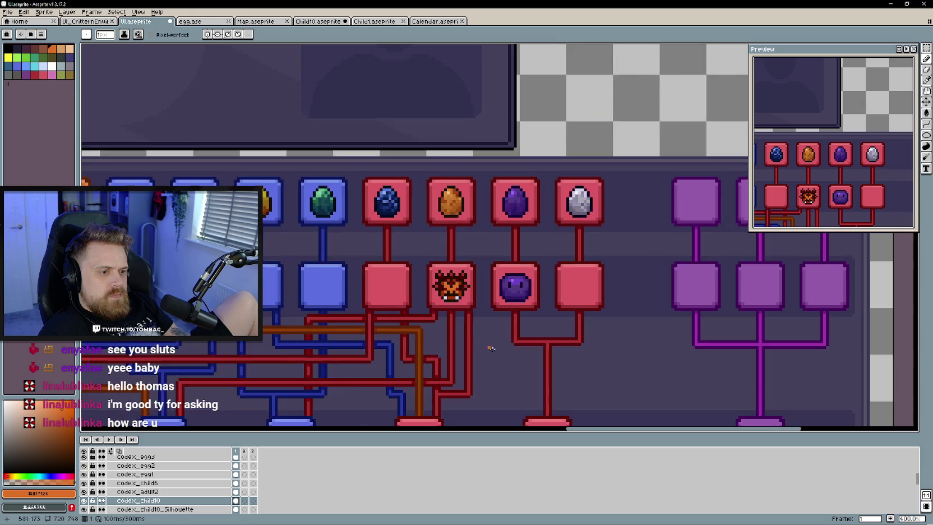
scroll(501, 359, down, 2)
scroll(499, 358, up, 2)
key(v)
key(b)
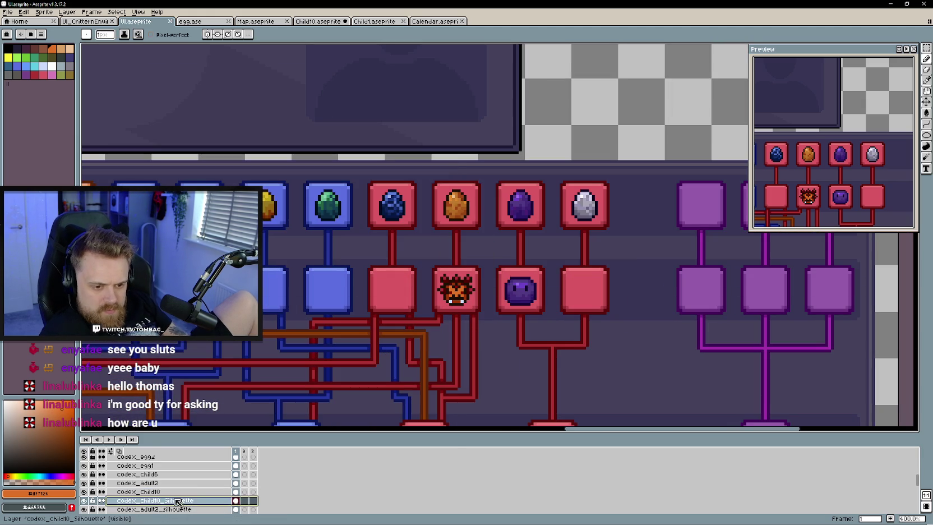
- Delete the old codex_child10_Silhouette layer
right_click(171, 504)
click(201, 484)
right_click(171, 500)
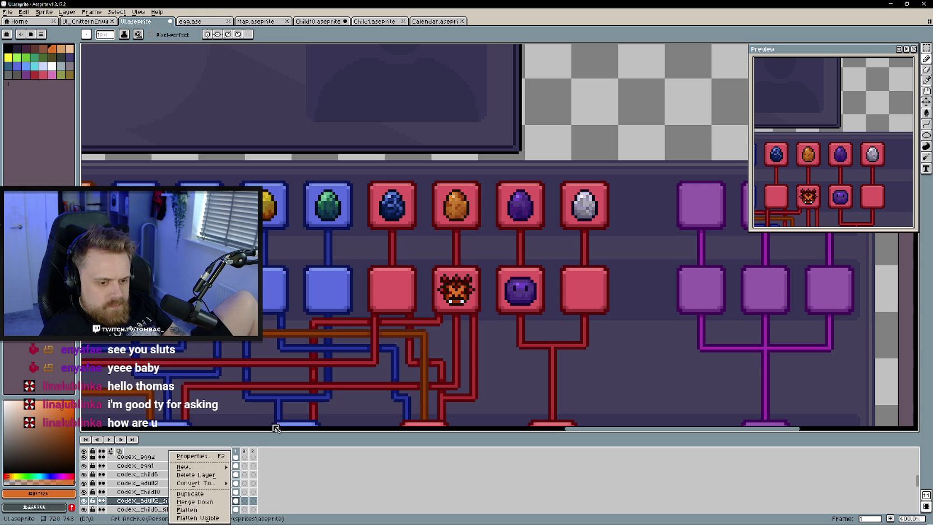
key(Escape)
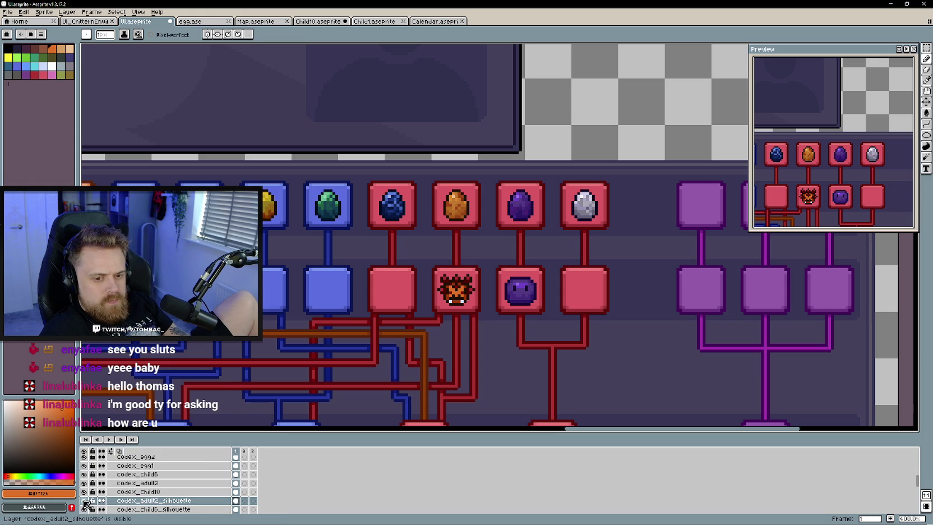
- Duplicate codex_child10 and rename the copy codex_child10_silhouette
click(134, 492)
right_click(160, 492)
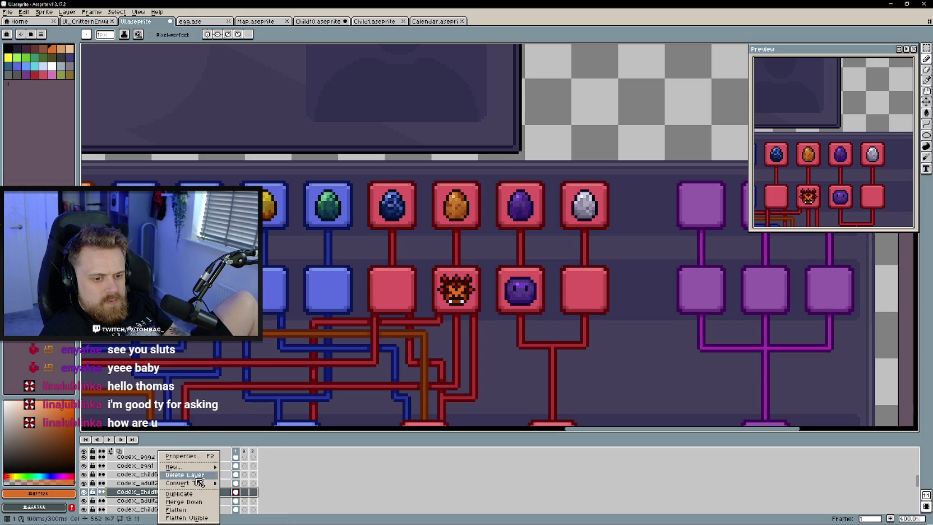
click(191, 493)
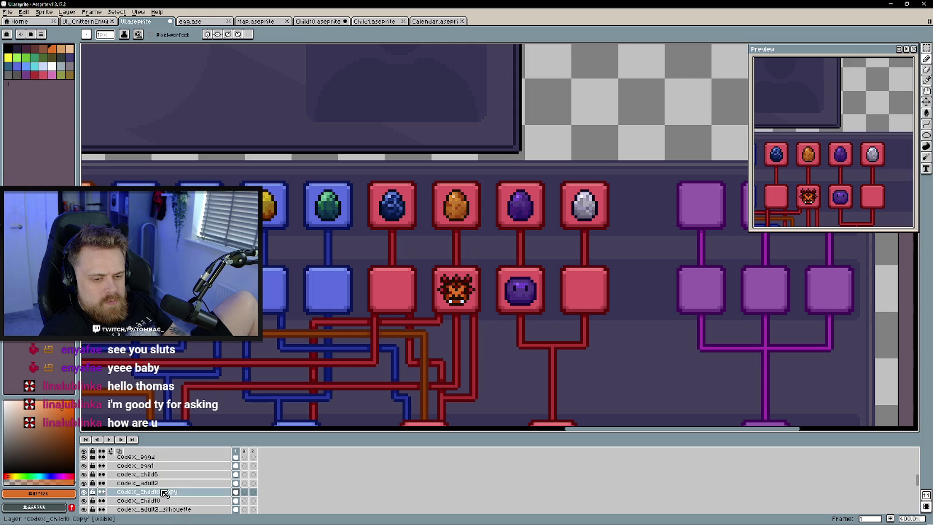
key(F2)
key(End)
key(BackSpace)
key(BackSpace)
key(BackSpace)
text(_silhouette)
key(Return)
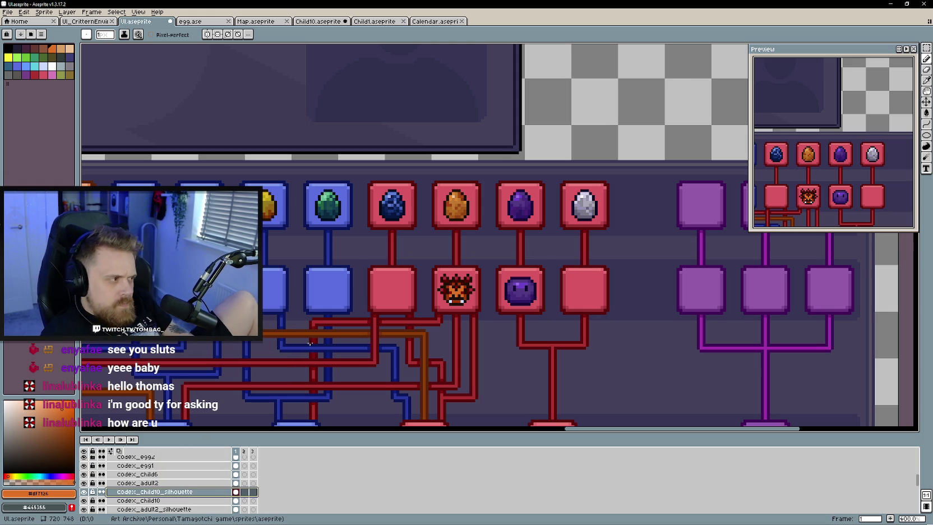
- Paint the child10 critter's top-left, horns and lower face solid black
scroll(474, 296, up, 2)
scroll(474, 296, up, 3)
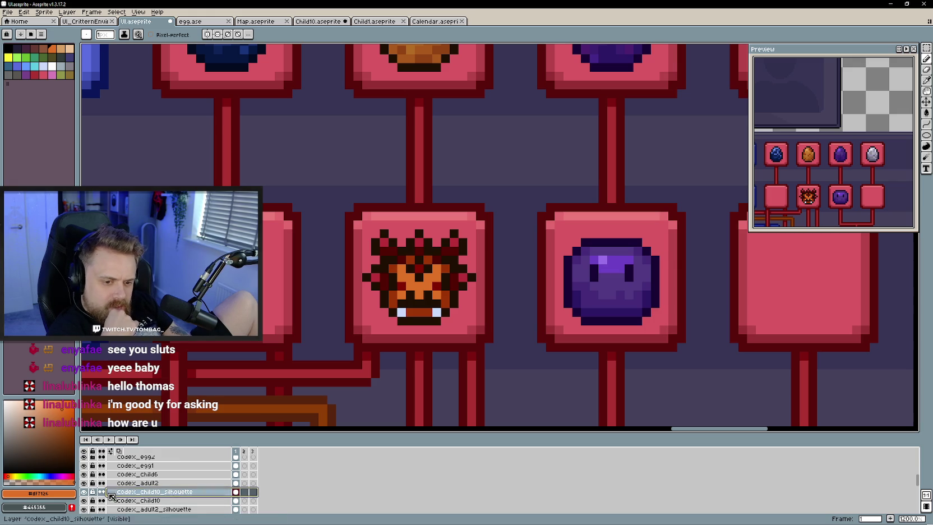
scroll(479, 215, up, 2)
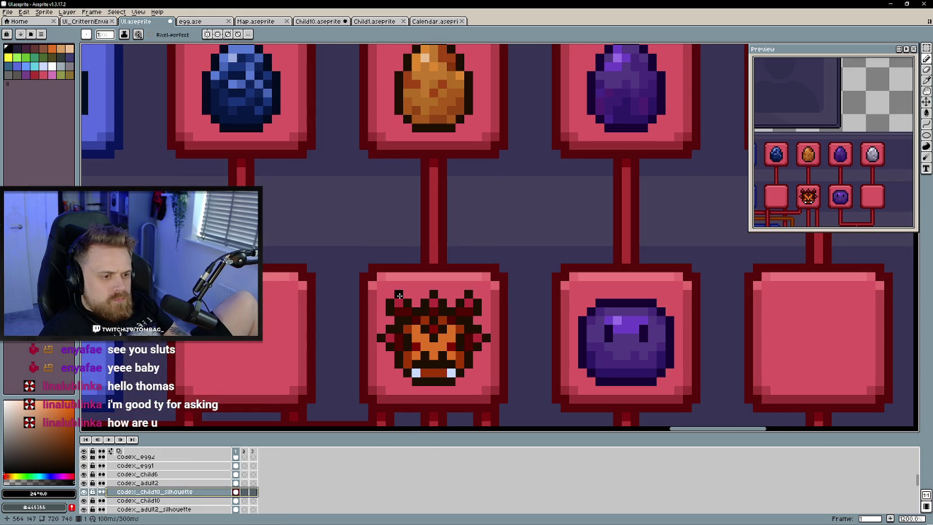
drag(399, 296, 411, 312)
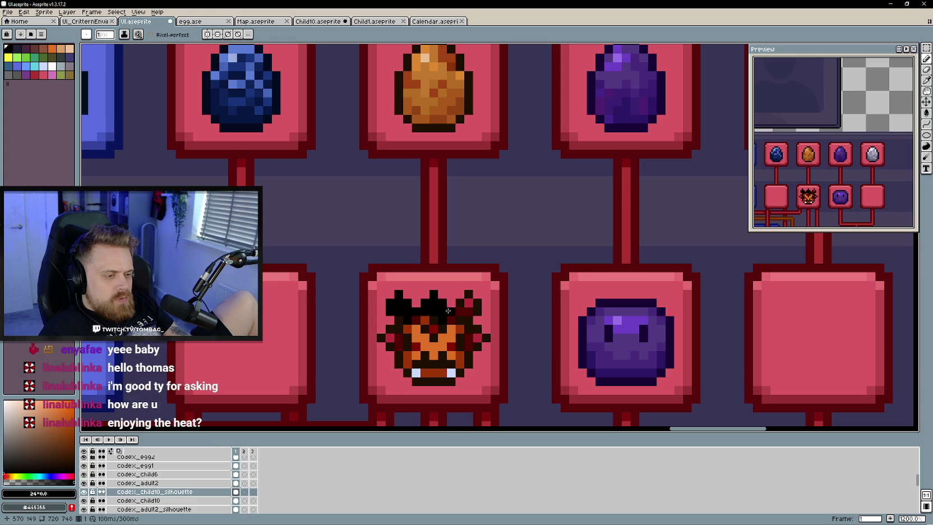
mouse_move(470, 295)
mouse_down()
mouse_move(476, 345)
mouse_move(464, 342)
mouse_move(461, 323)
mouse_up()
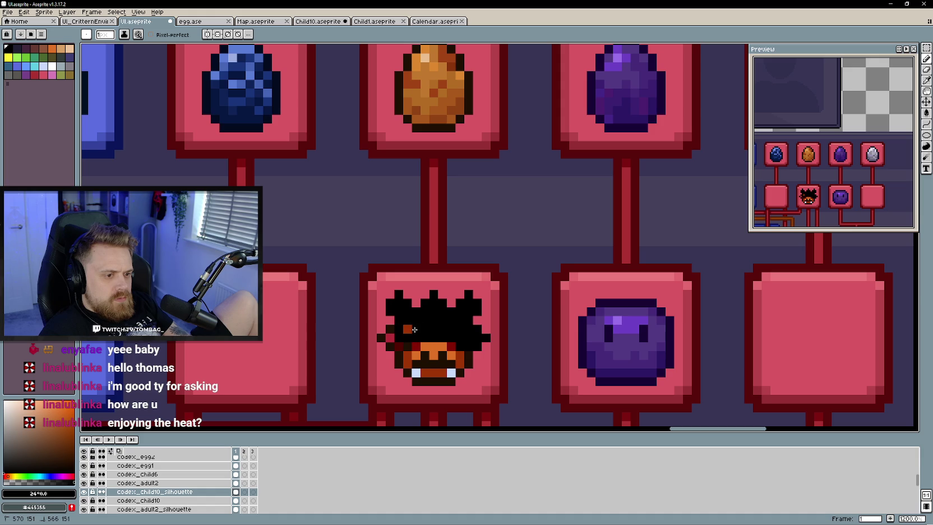
drag(385, 338, 465, 362)
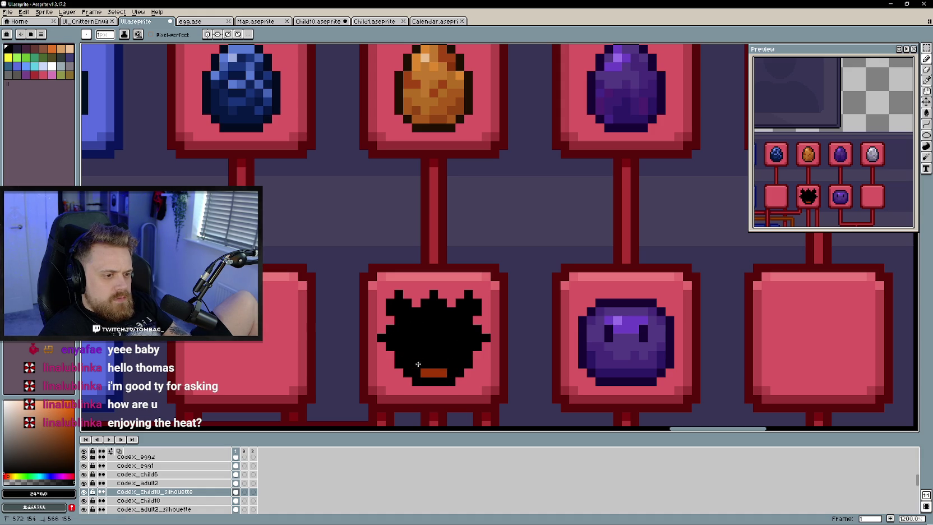
scroll(450, 373, down, 3)
scroll(450, 373, down, 1)
scroll(450, 373, down, 1)
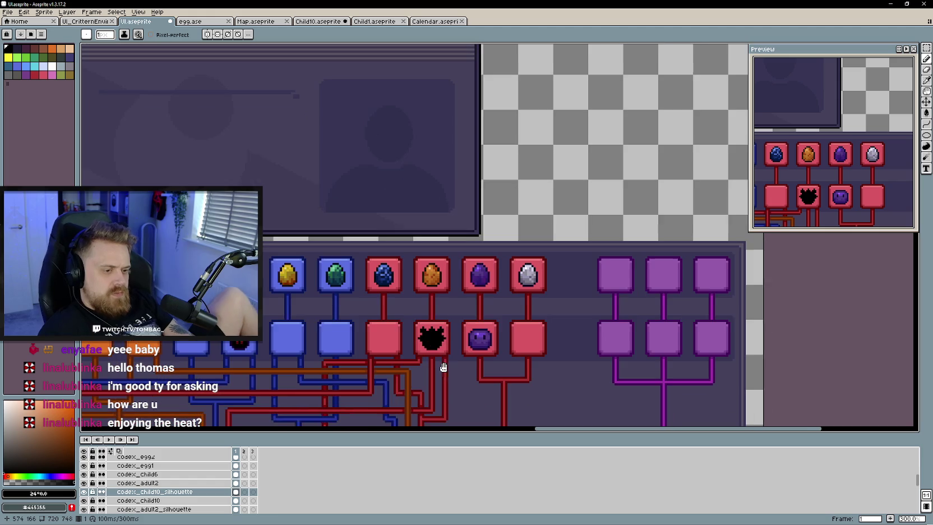
scroll(450, 373, down, 1)
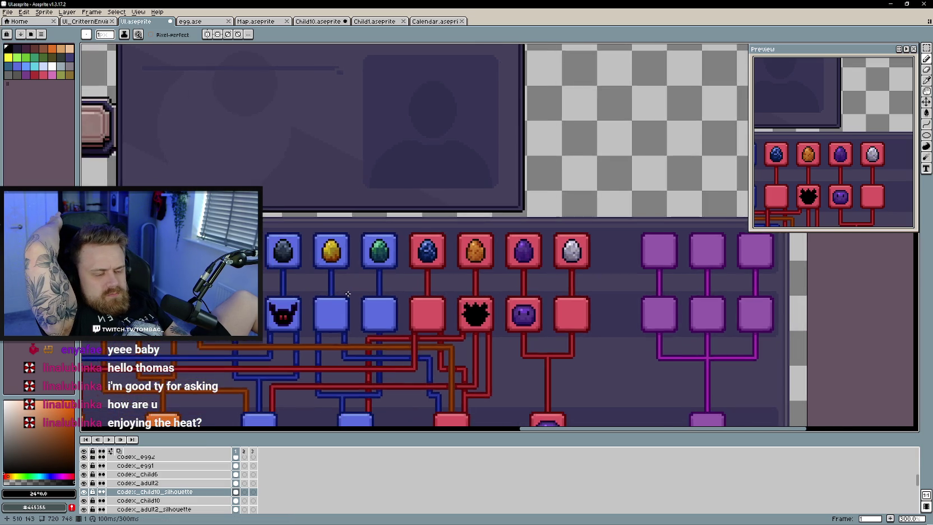
- Move codex_child10_silhouette below codex_child10, then switch over to Steam
scroll(363, 325, down, 1)
drag(363, 325, 393, 297)
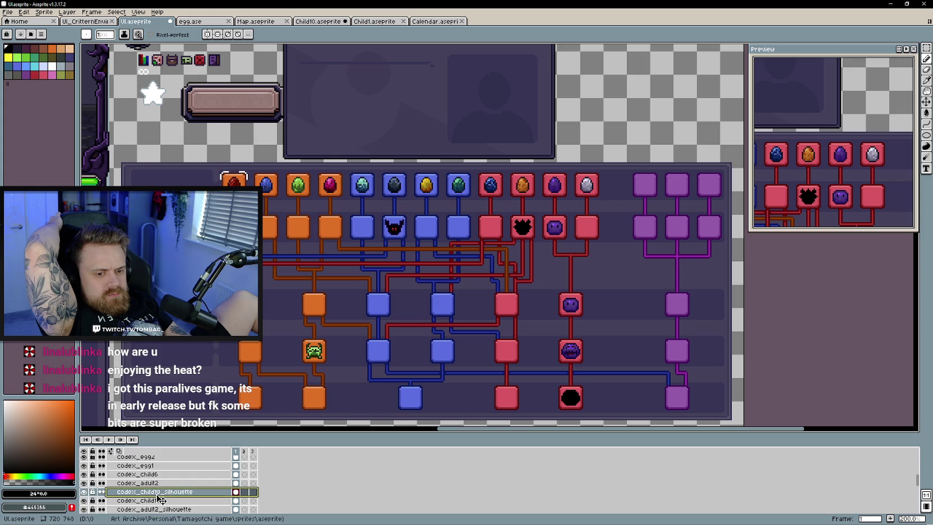
drag(143, 493, 143, 501)
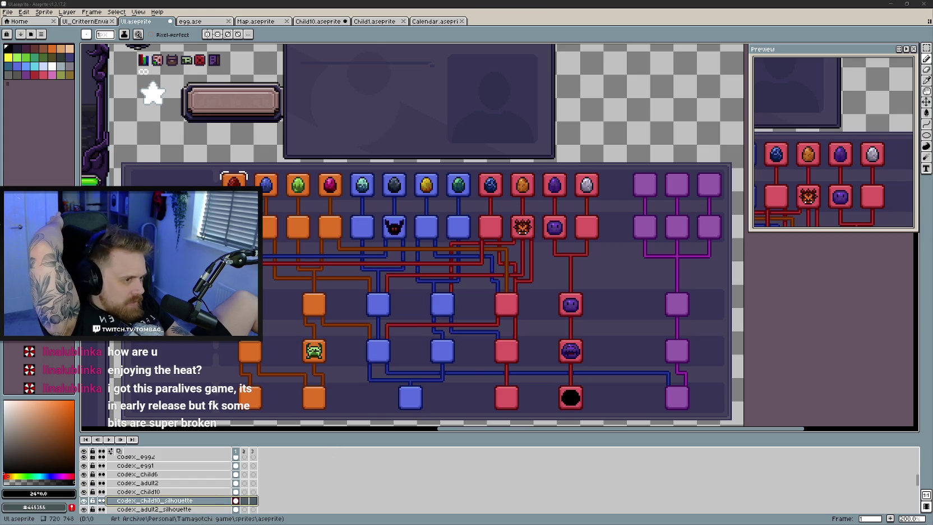
key(alt+Tab)
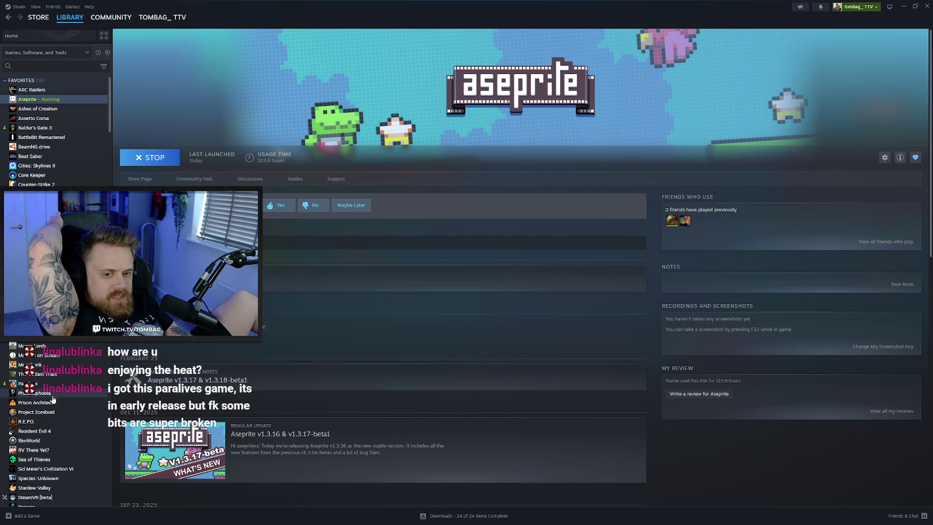
- View the Paralives library page in Steam, then minimize Steam back to Aseprite
click(50, 384)
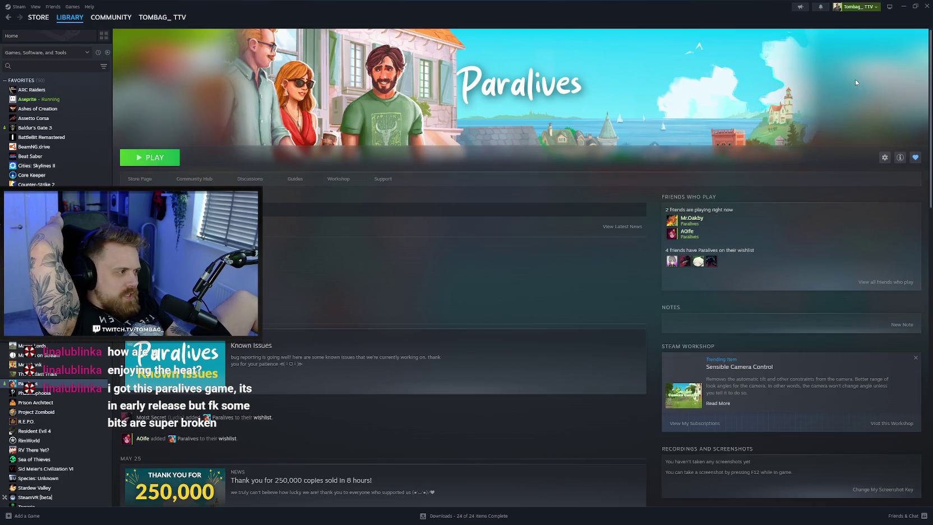
click(902, 8)
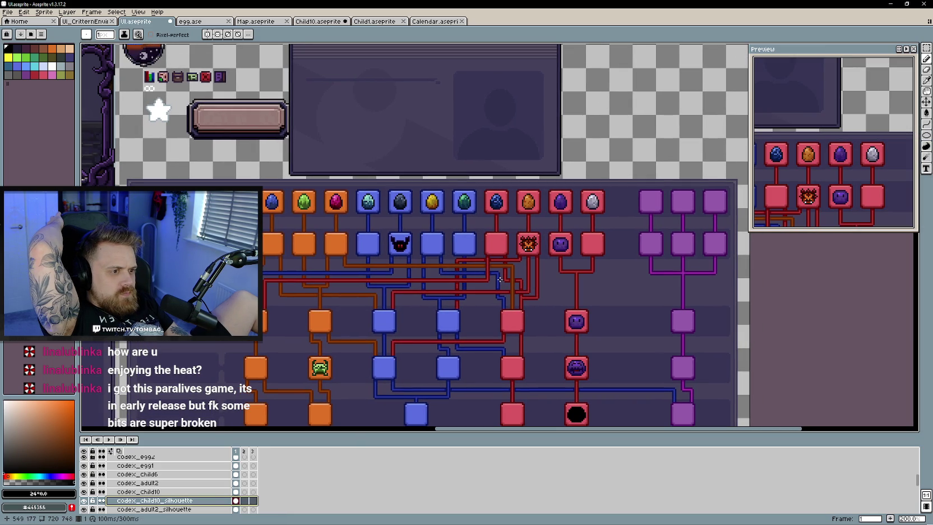
scroll(500, 279, up, 2)
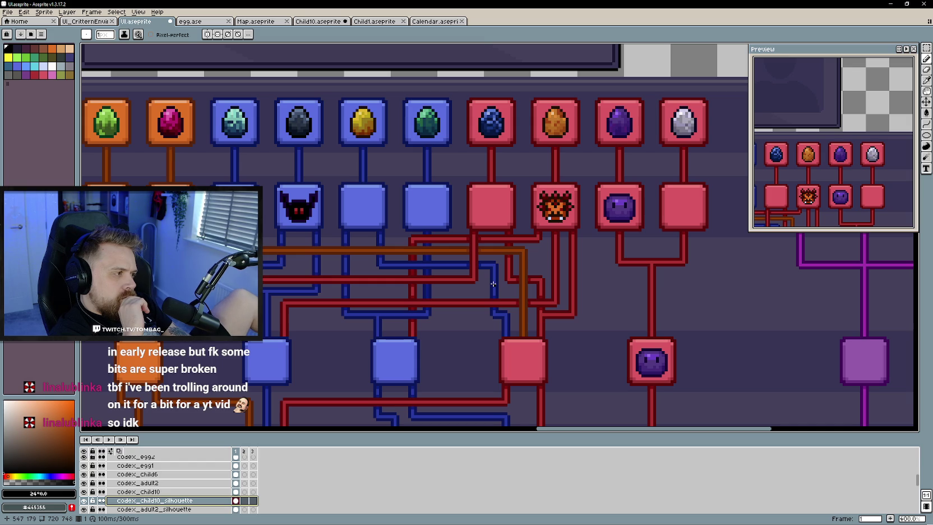
scroll(493, 284, right, 1)
scroll(493, 284, up, 1)
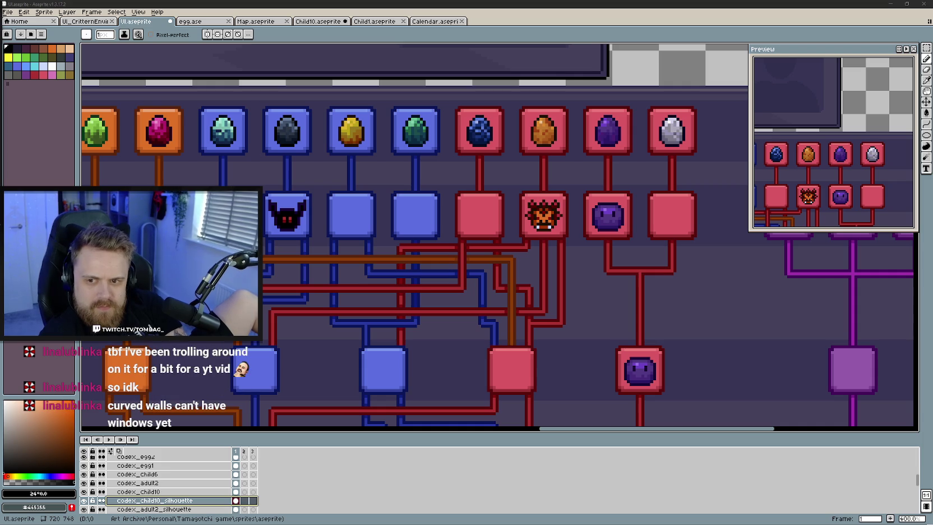
drag(569, 309, 550, 304)
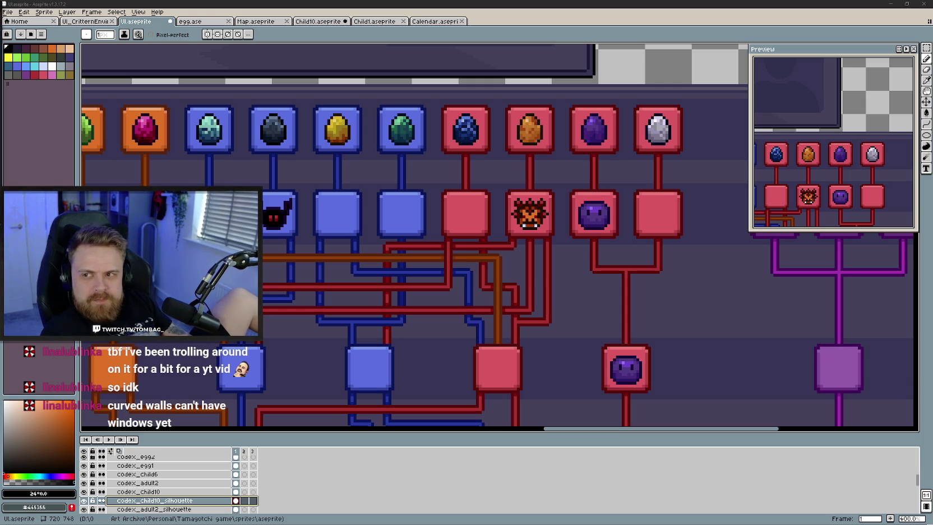
scroll(426, 275, down, 1)
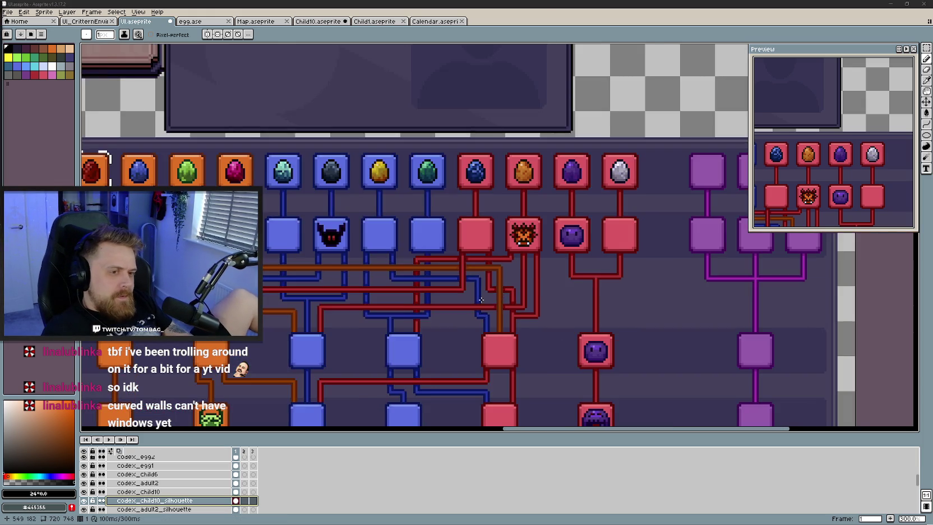
scroll(468, 302, down, 1)
scroll(468, 302, up, 1)
scroll(474, 283, down, 1)
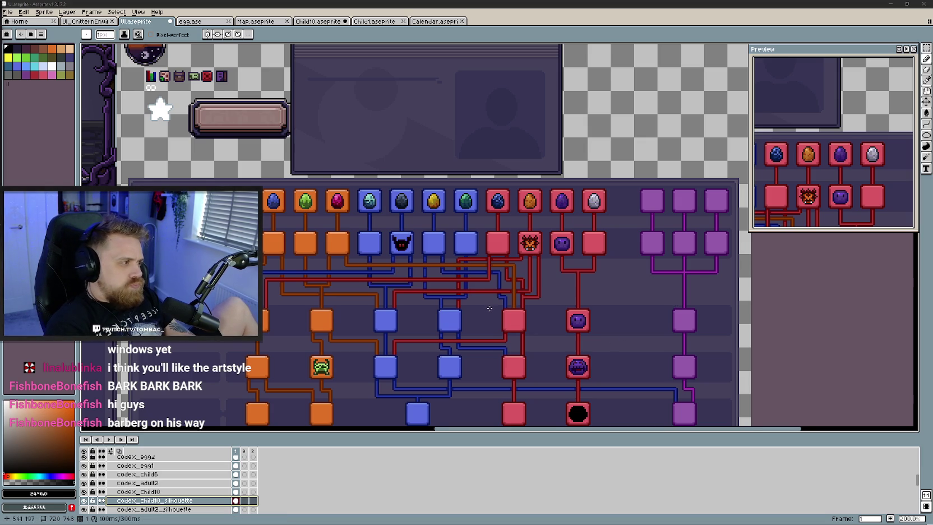
scroll(482, 314, down, 1)
scroll(471, 305, left, 1)
scroll(465, 300, up, 1)
scroll(482, 278, left, 1)
scroll(451, 297, left, 1)
scroll(451, 296, down, 1)
scroll(421, 327, down, 1)
scroll(416, 333, down, 1)
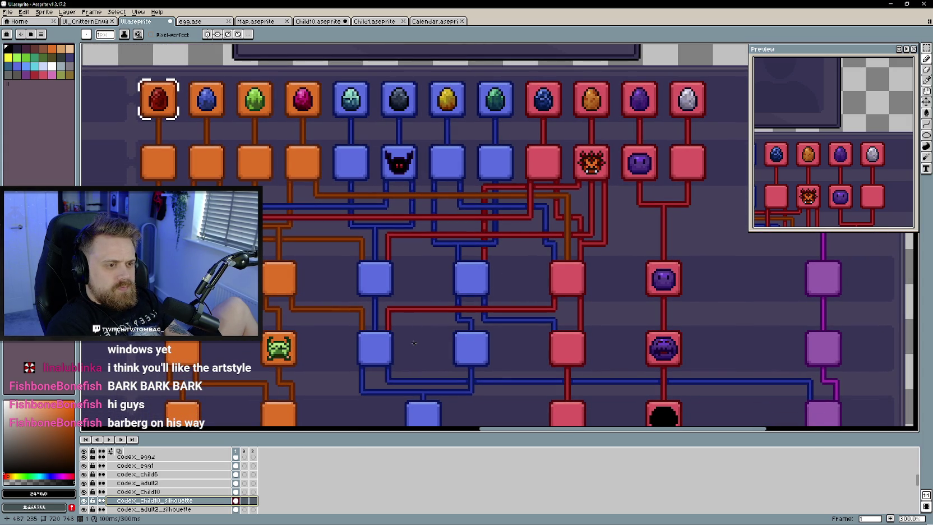
scroll(414, 342, down, 1)
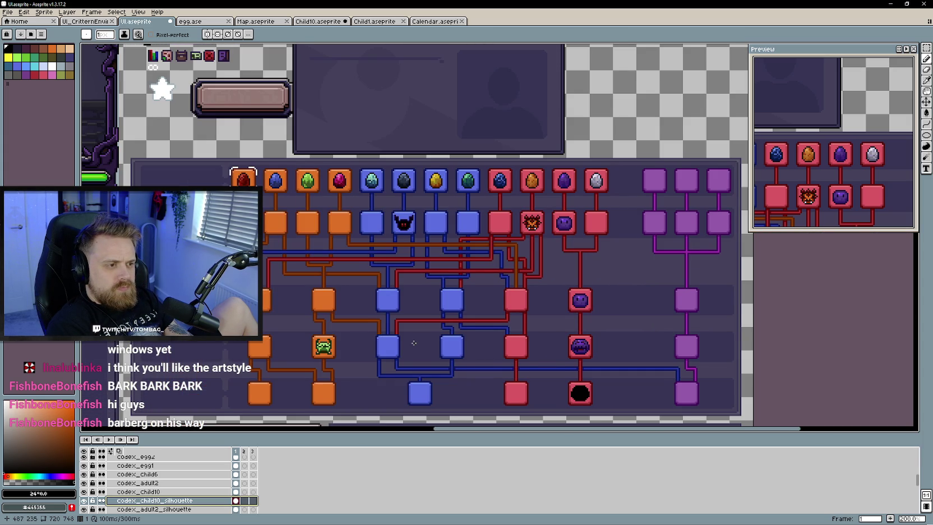
scroll(437, 319, up, 1)
scroll(437, 319, right, 1)
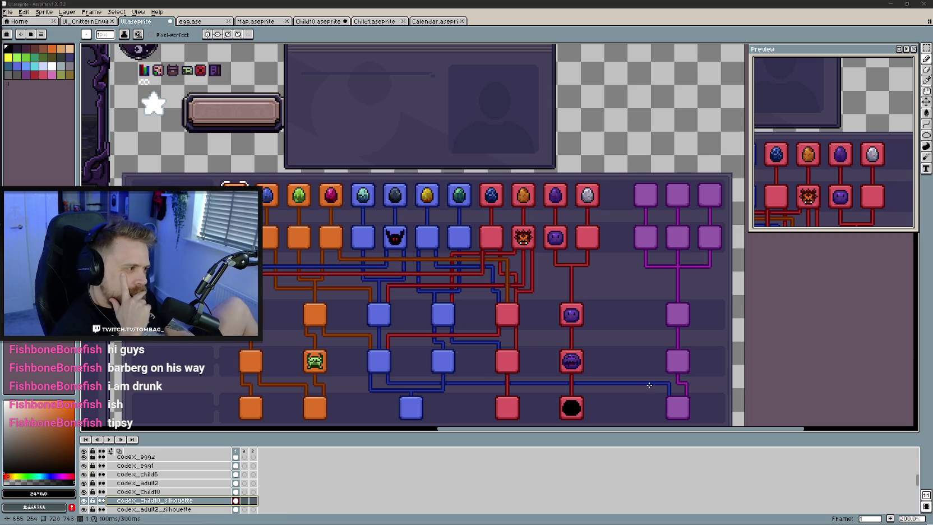
drag(519, 278, 519, 290)
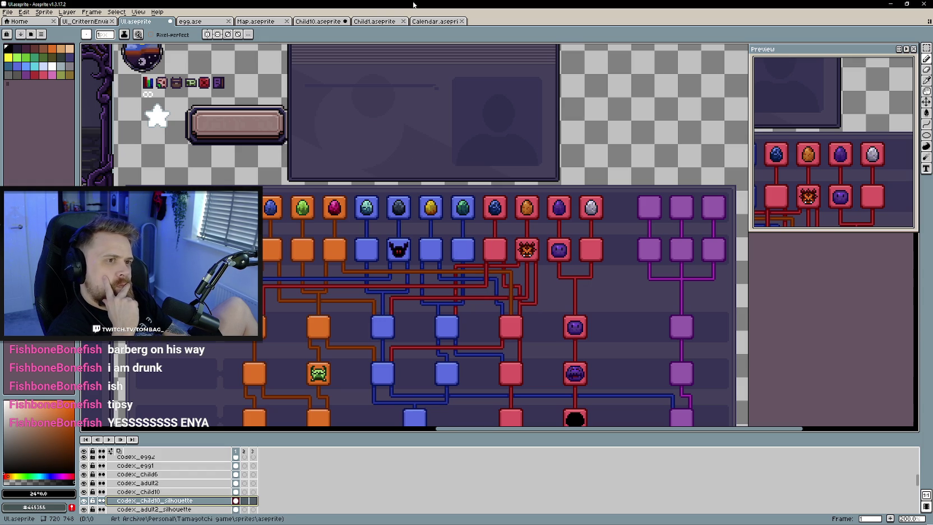
click(355, 20)
- Browse the Child10, Calendar and Map sprites, panning around the map
scroll(392, 196, down, 3)
scroll(367, 199, down, 1)
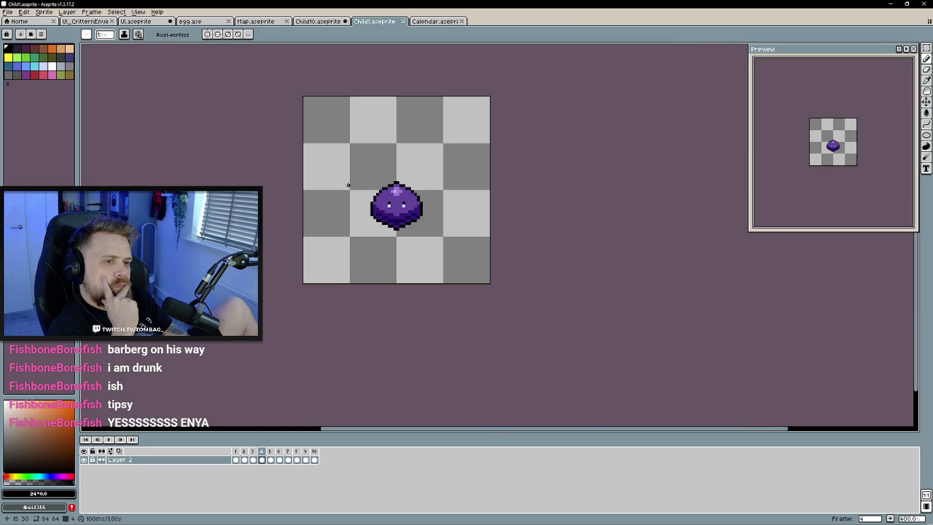
key(ctrl+shift+Tab)
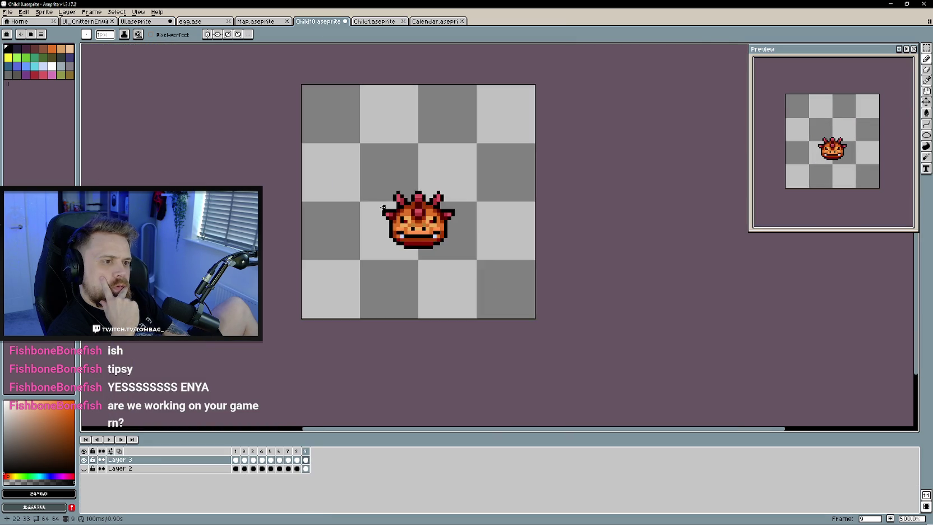
scroll(370, 211, right, 1)
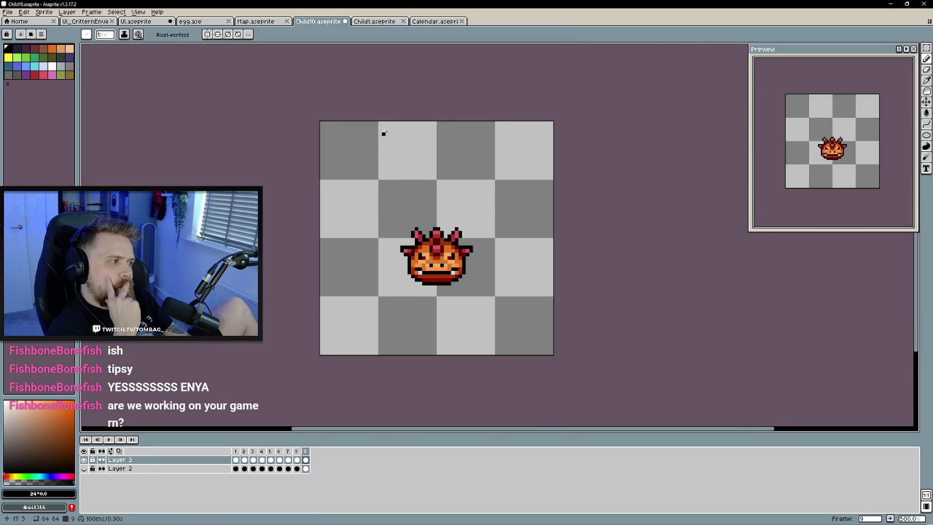
click(434, 22)
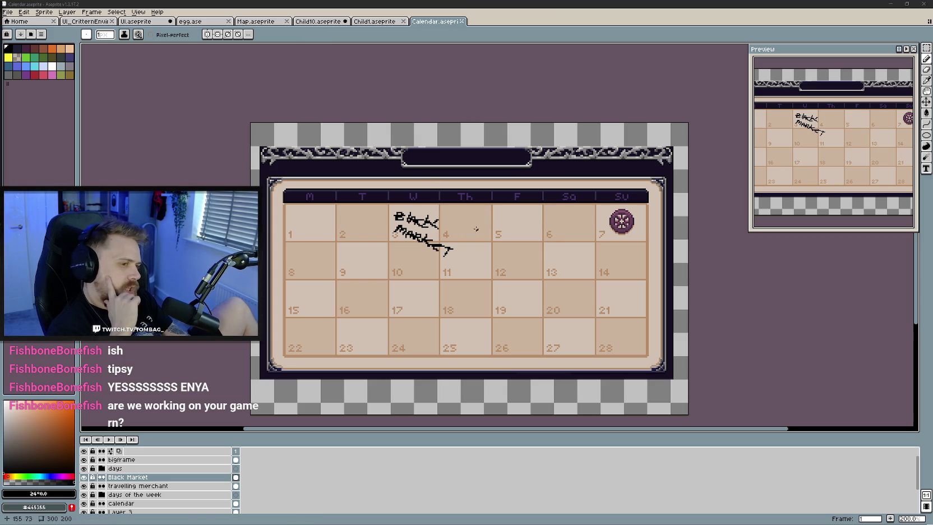
click(264, 24)
scroll(450, 251, down, 2)
scroll(450, 250, up, 1)
scroll(451, 251, up, 2)
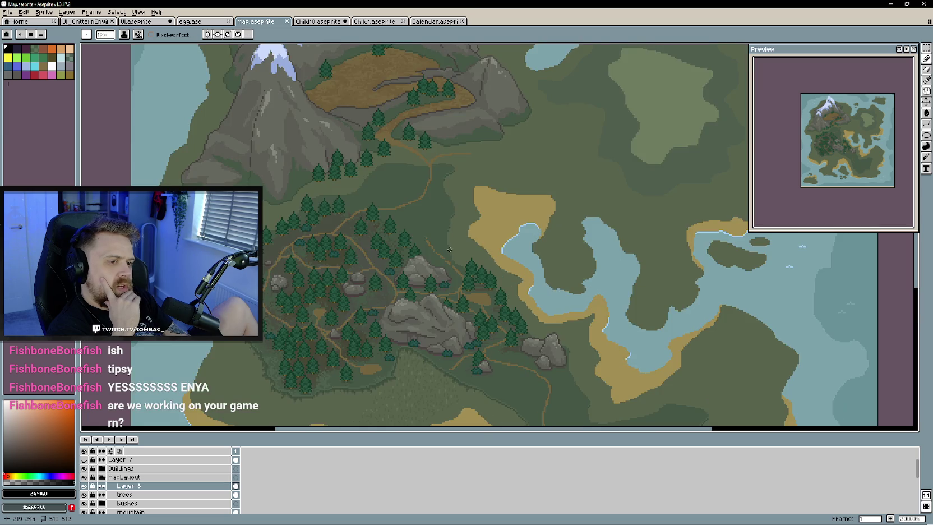
scroll(450, 250, down, 1)
scroll(432, 247, down, 1)
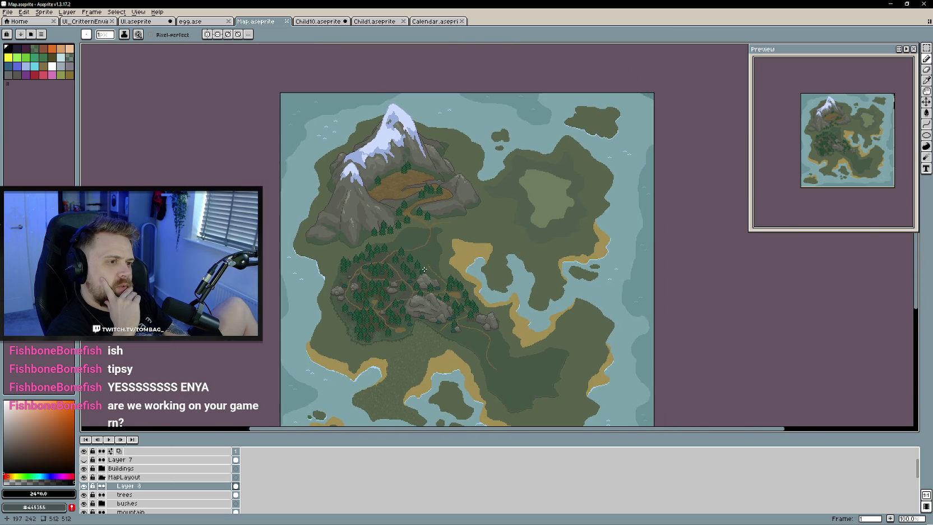
scroll(425, 269, up, 1)
scroll(427, 227, up, 1)
scroll(428, 227, up, 1)
scroll(427, 227, up, 1)
drag(428, 227, 430, 233)
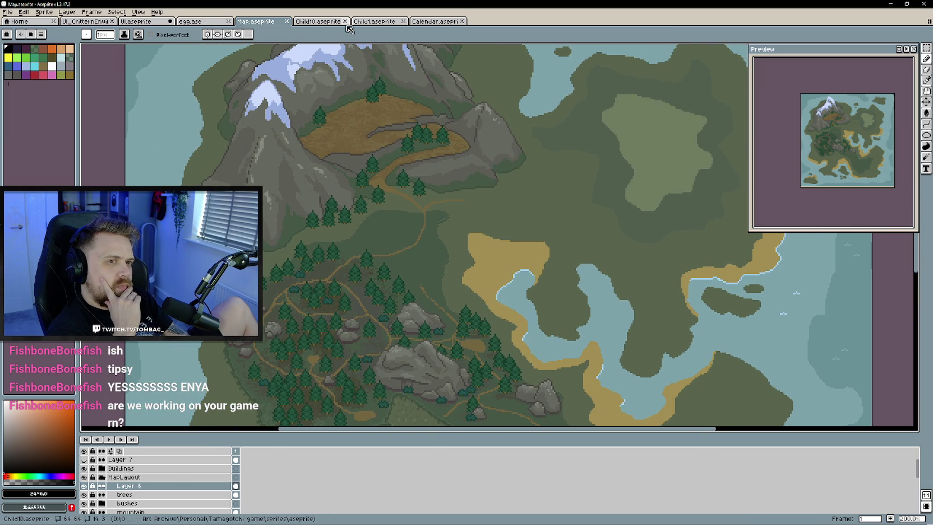
- Compare the purple Child1 sprite with the orange Child10, then switch to Unity
click(202, 23)
click(379, 23)
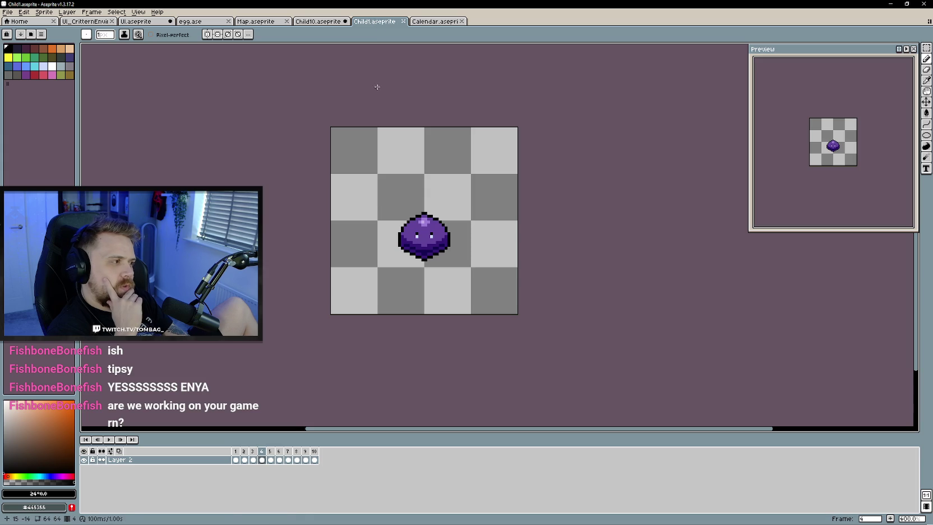
key(ctrl+Tab)
key(ctrl+shift+Tab)
click(318, 21)
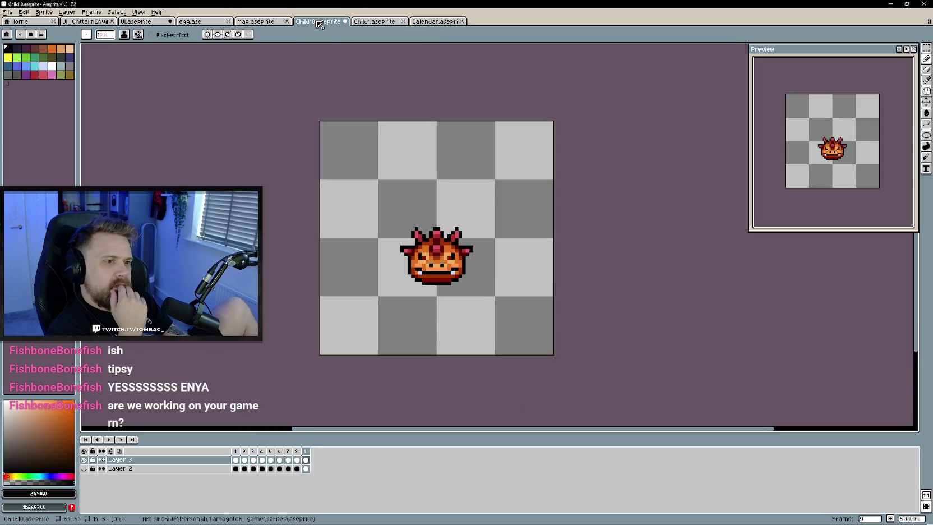
click(371, 21)
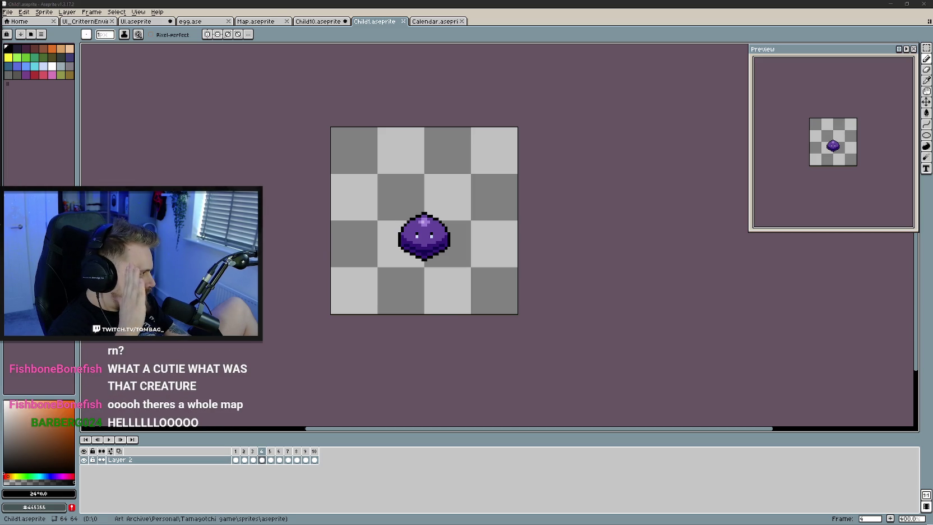
key(alt+Tab)
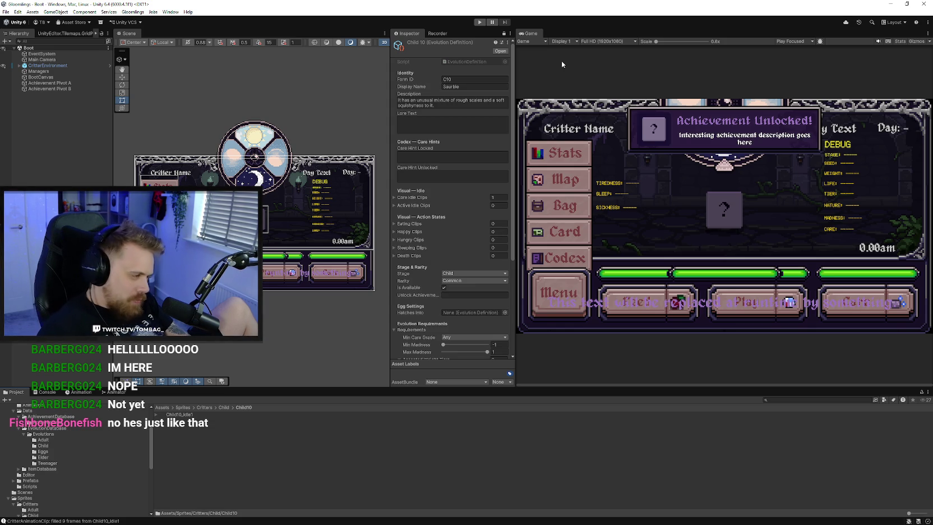
- Run the game, start a new game and try the Mire, Goopy, then Mire eggs
click(476, 22)
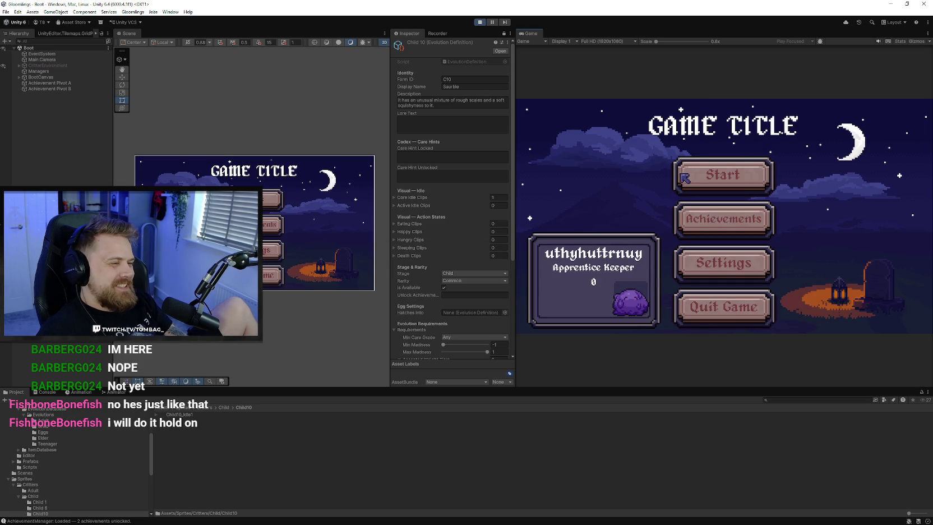
click(692, 173)
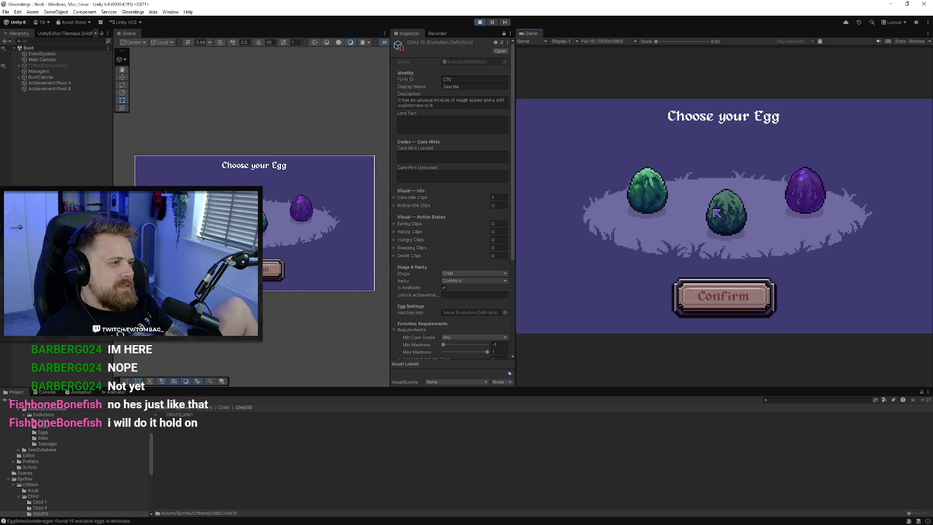
click(641, 199)
click(805, 191)
click(647, 191)
- Cycle the egg choice with arrow keys across Goopy, Boreal and Mire, then stop the game
key(Left)
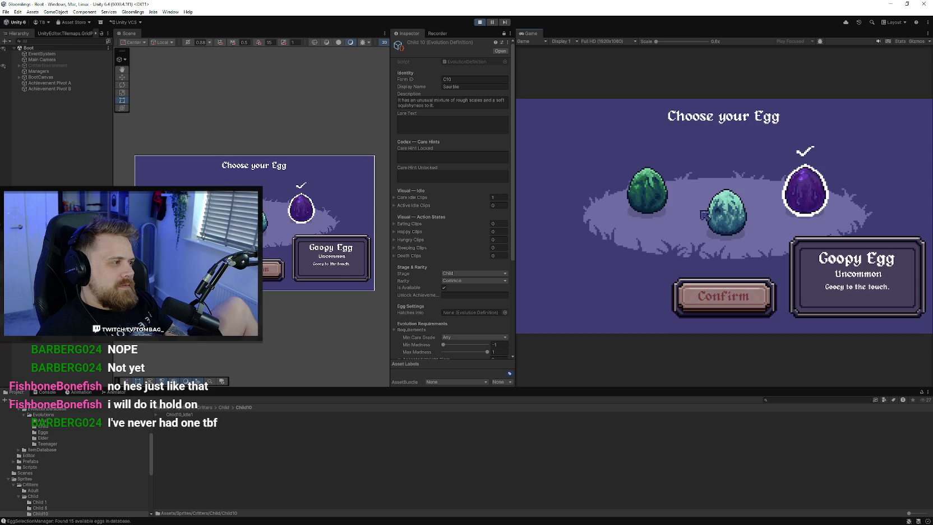
key(Right)
key(Right)
key(Right)
key(Left)
key(Left)
key(Right)
key(Right)
key(Left)
key(Left)
key(Right)
key(Right)
key(Left)
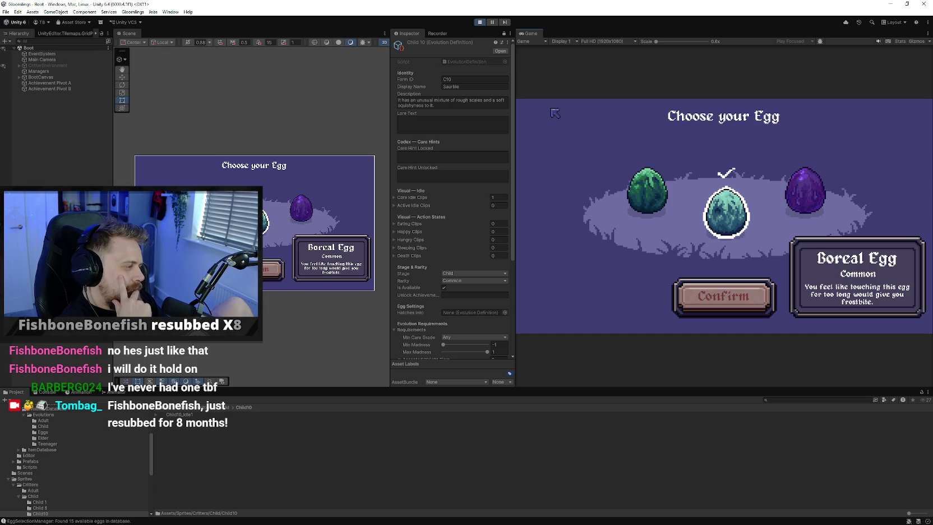
key(Left)
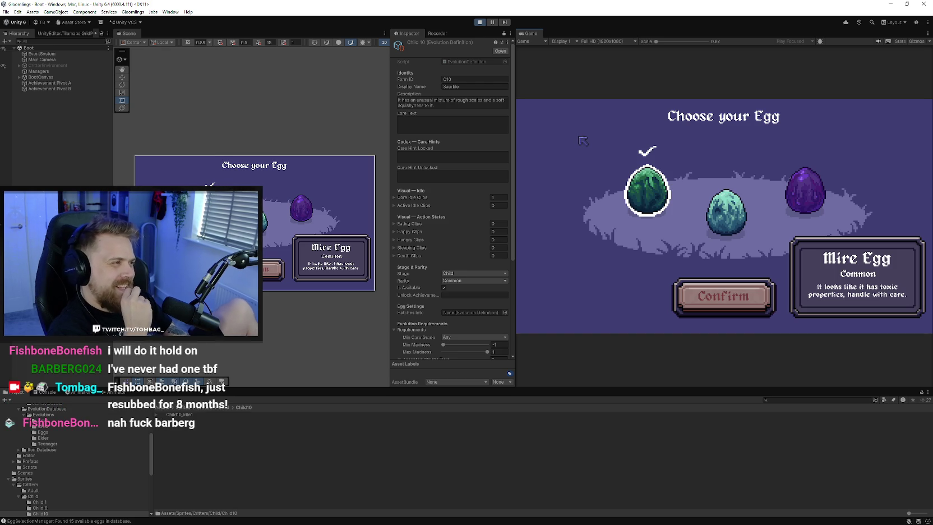
click(480, 22)
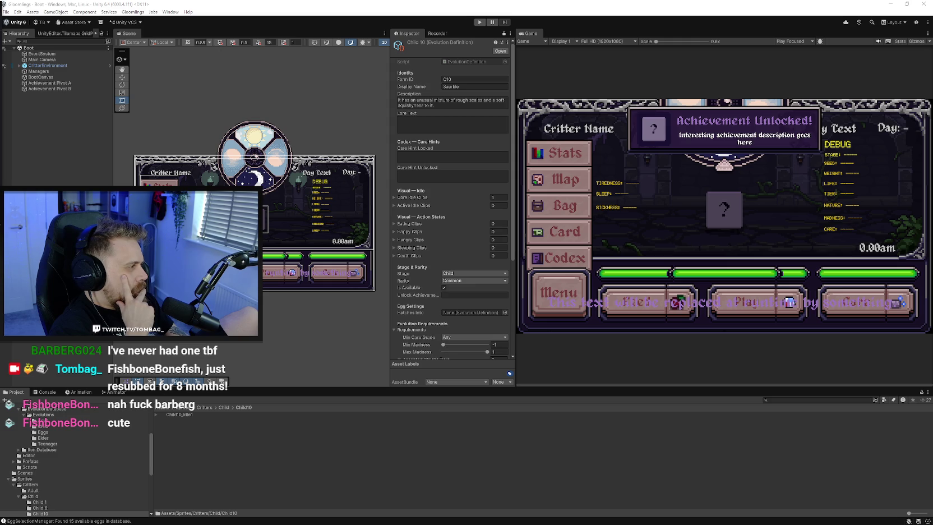
mouse_move(29, 47)
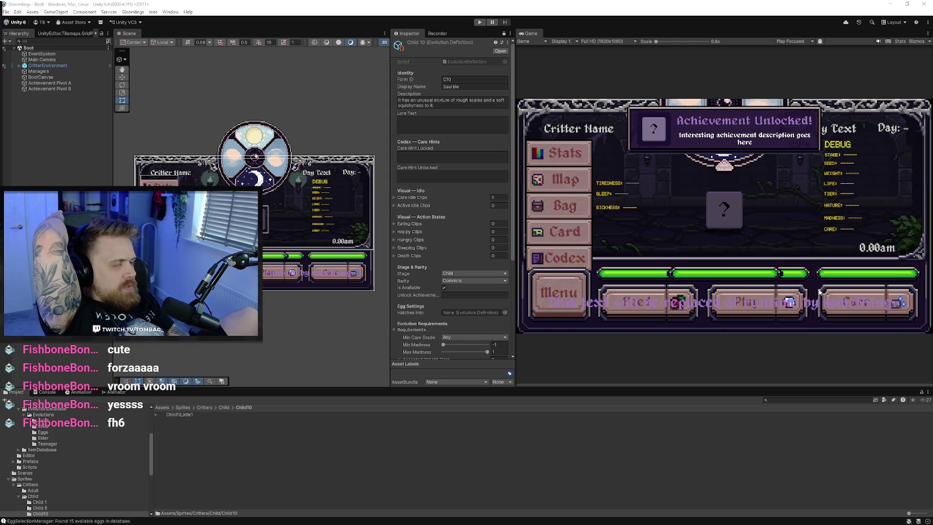
- Drag the splitter above the Project window upward to make that panel taller
mouse_move(614, 388)
mouse_down()
mouse_move(628, 315)
mouse_move(627, 364)
mouse_up()
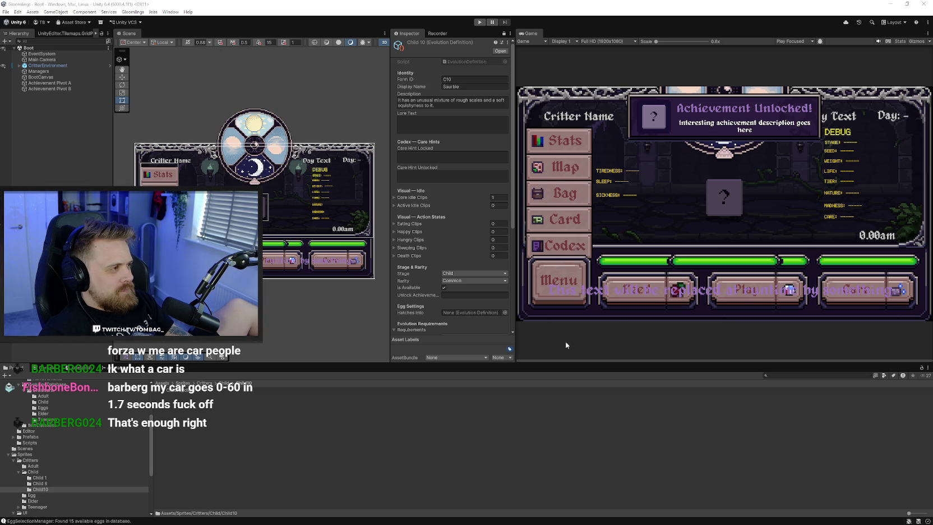
- Widen the Inspector slightly, raise the Project panel a little, then switch to the browser
drag(517, 330, 519, 330)
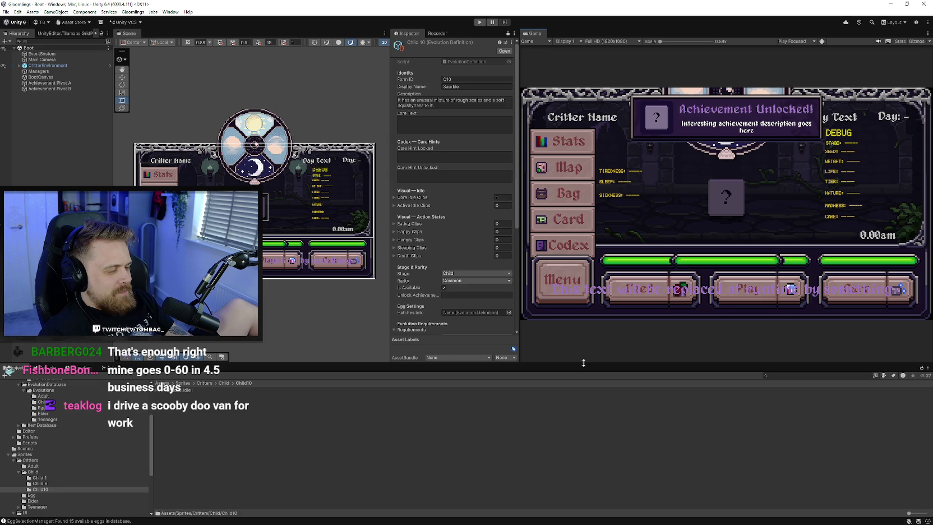
drag(583, 362, 583, 360)
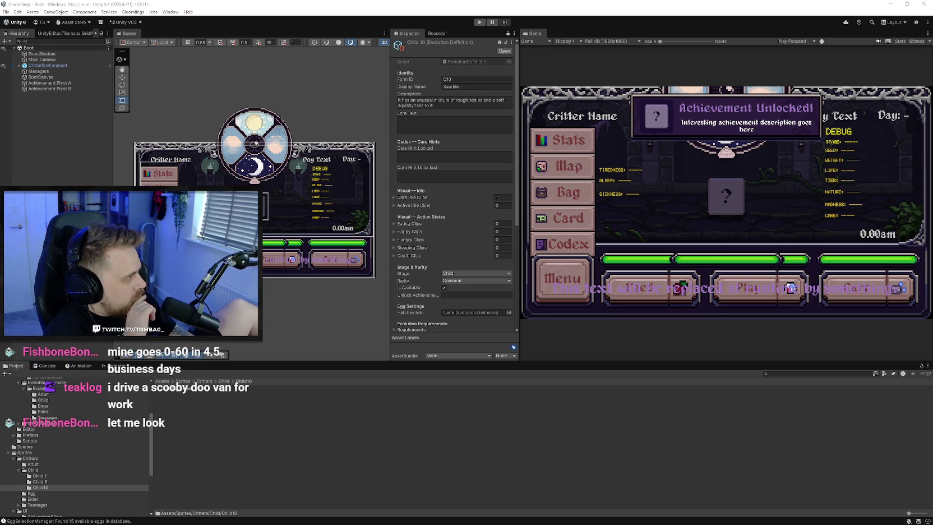
key(alt+Tab)
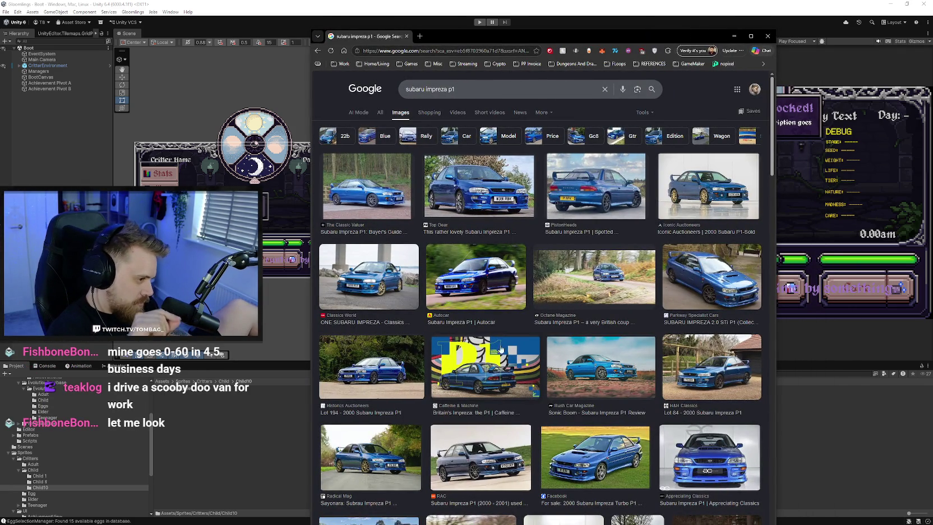
scroll(505, 348, down, 1)
scroll(507, 349, down, 1)
scroll(465, 382, up, 2)
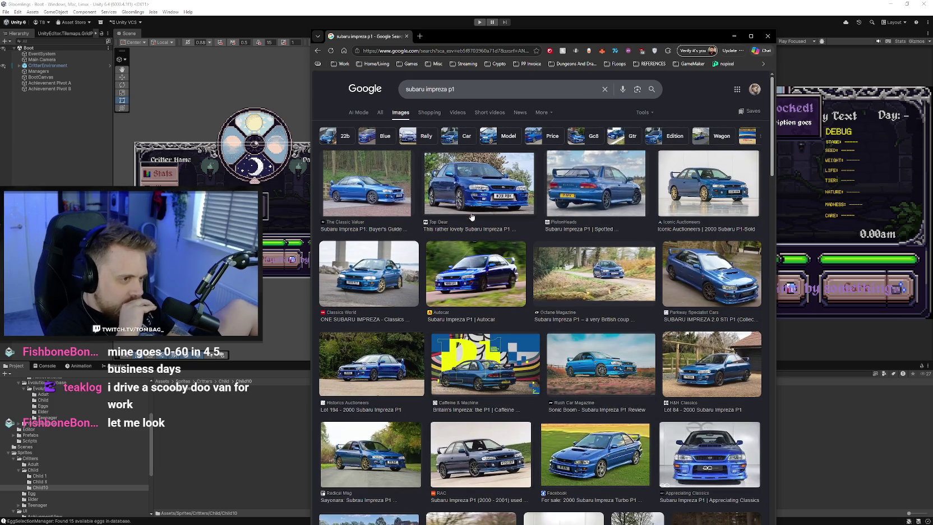
click(477, 185)
key(Right)
key(Left)
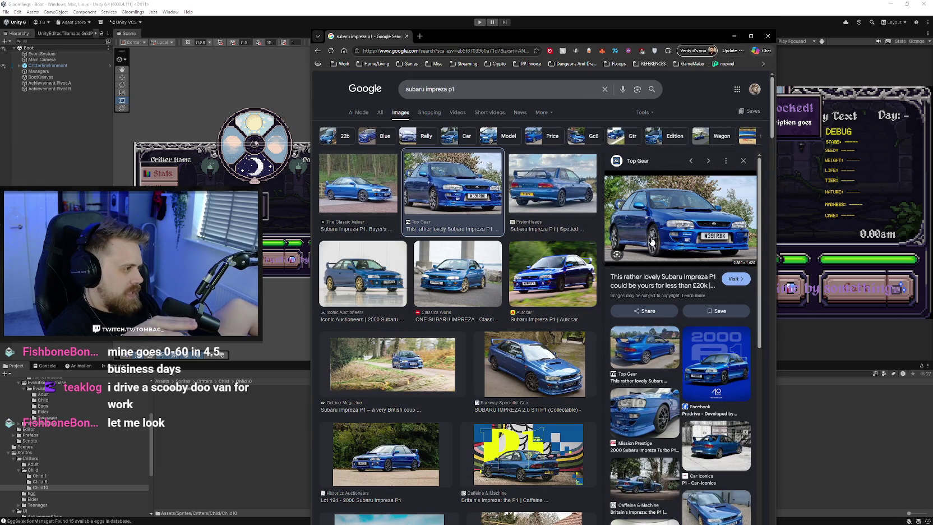
scroll(545, 336, down, 1)
scroll(545, 337, down, 2)
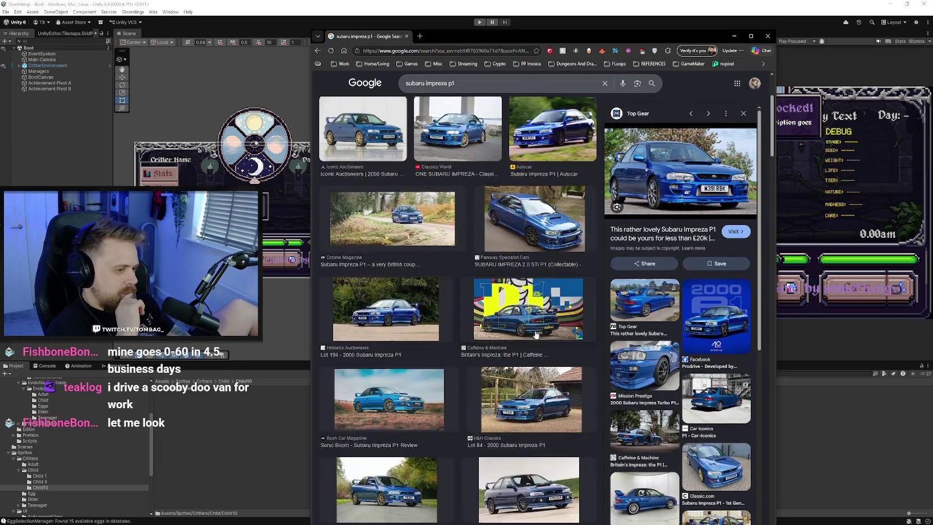
scroll(532, 333, down, 2)
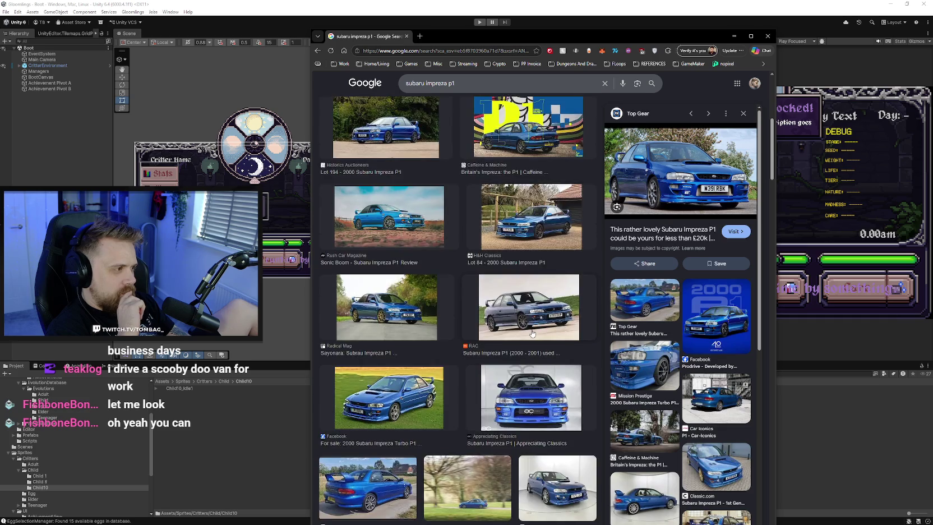
scroll(505, 303, up, 5)
click(364, 184)
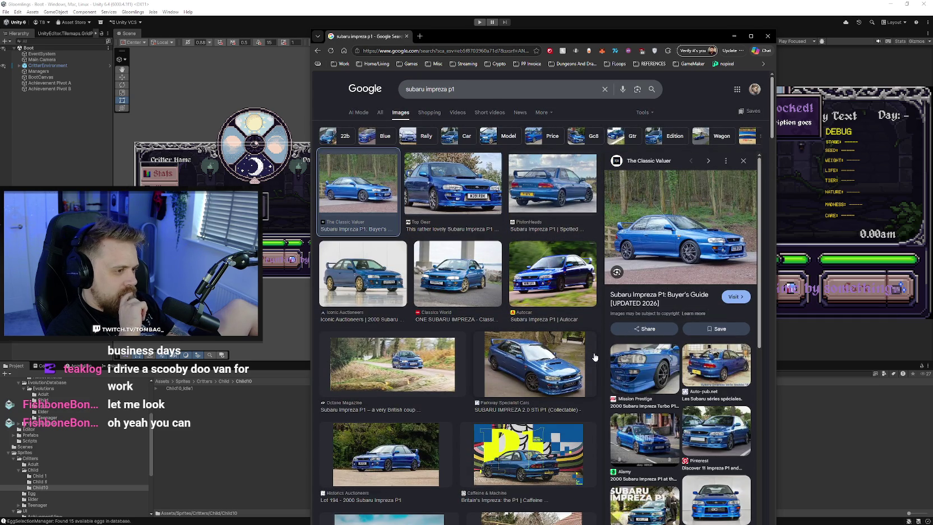
click(558, 276)
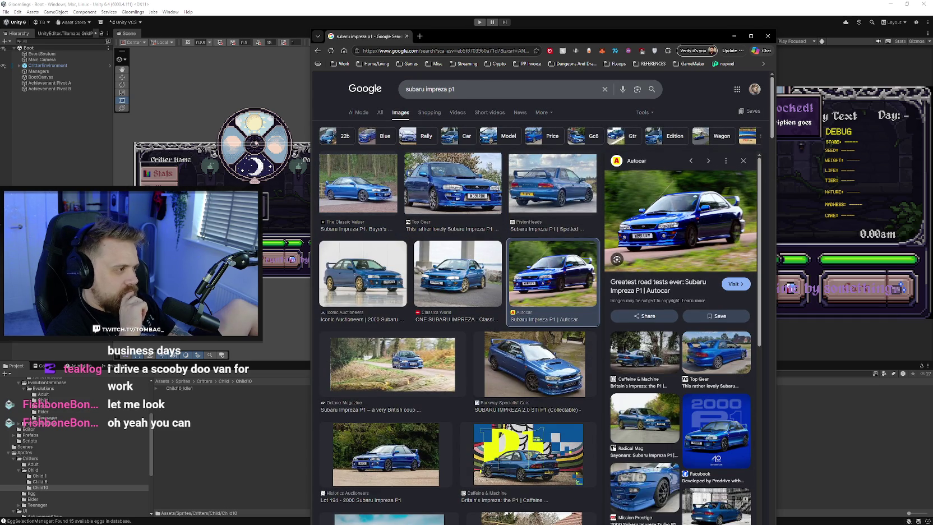
scroll(520, 207, down, 2)
scroll(527, 252, down, 2)
scroll(535, 314, down, 1)
scroll(541, 369, down, 1)
scroll(541, 368, down, 1)
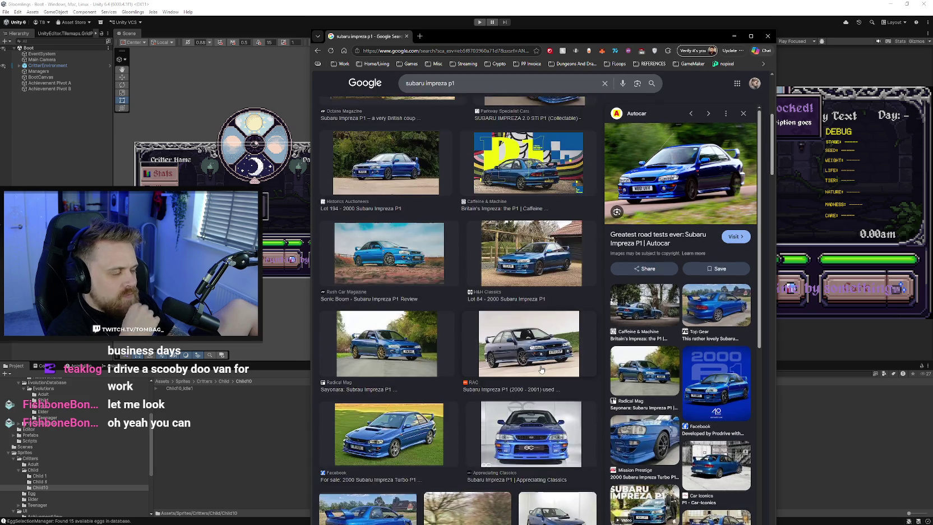
scroll(541, 370, down, 2)
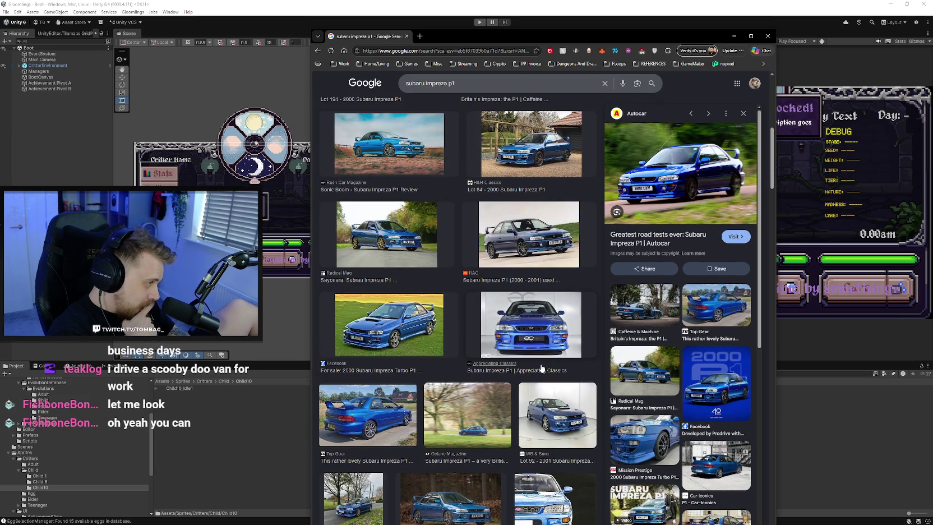
scroll(542, 368, down, 1)
scroll(541, 368, down, 1)
scroll(542, 368, down, 2)
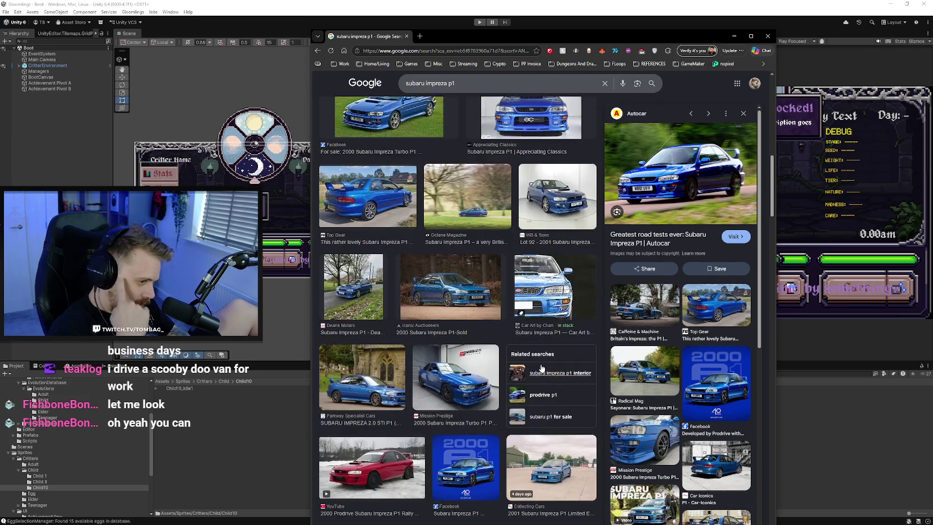
scroll(541, 368, down, 1)
scroll(541, 368, down, 2)
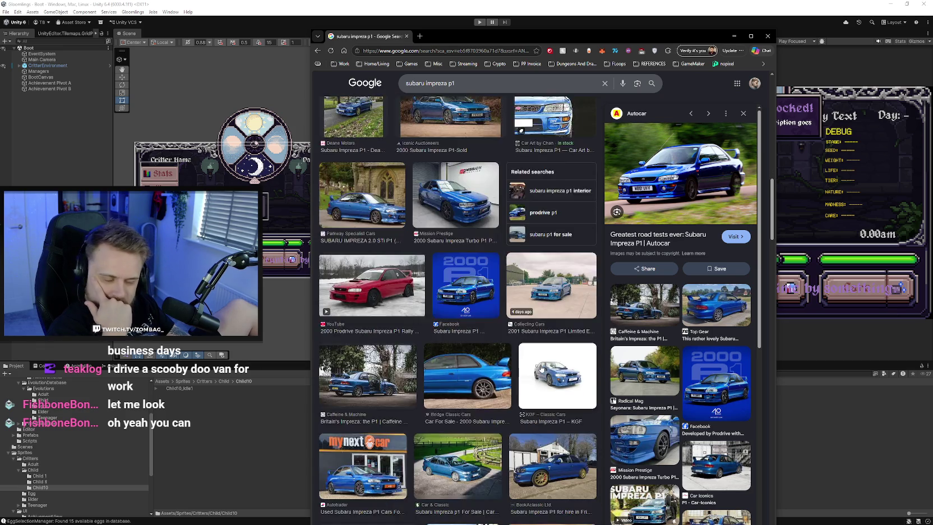
scroll(541, 369, down, 1)
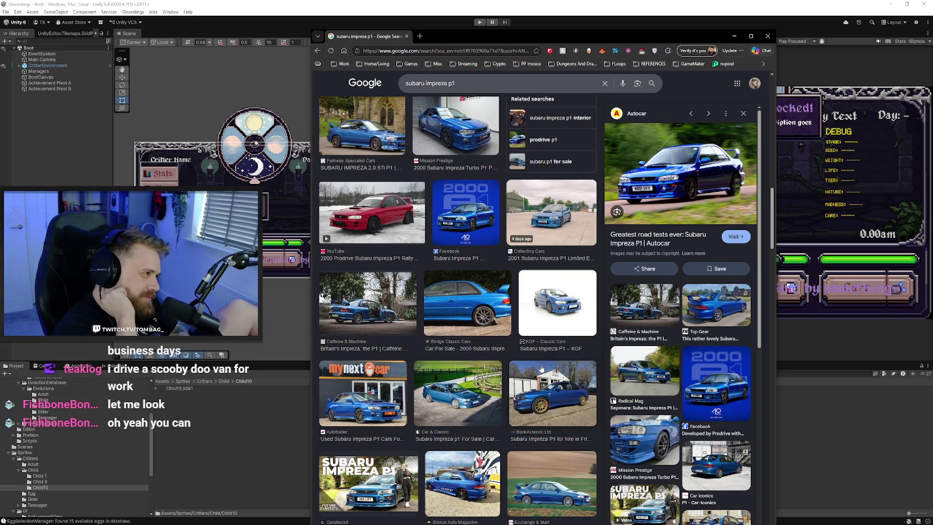
scroll(445, 326, up, 3)
scroll(446, 326, up, 3)
scroll(449, 322, up, 2)
scroll(448, 321, up, 2)
scroll(449, 321, up, 2)
scroll(447, 319, up, 2)
scroll(445, 318, up, 2)
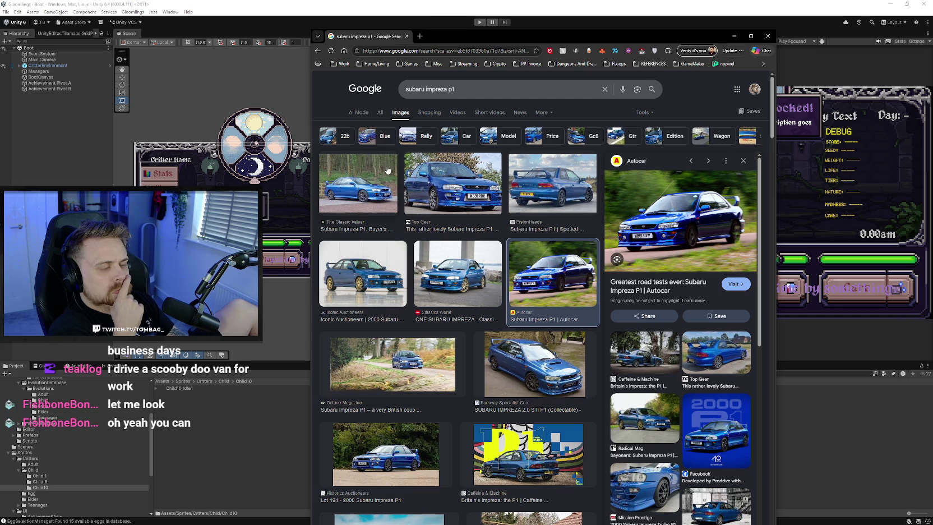
click(446, 179)
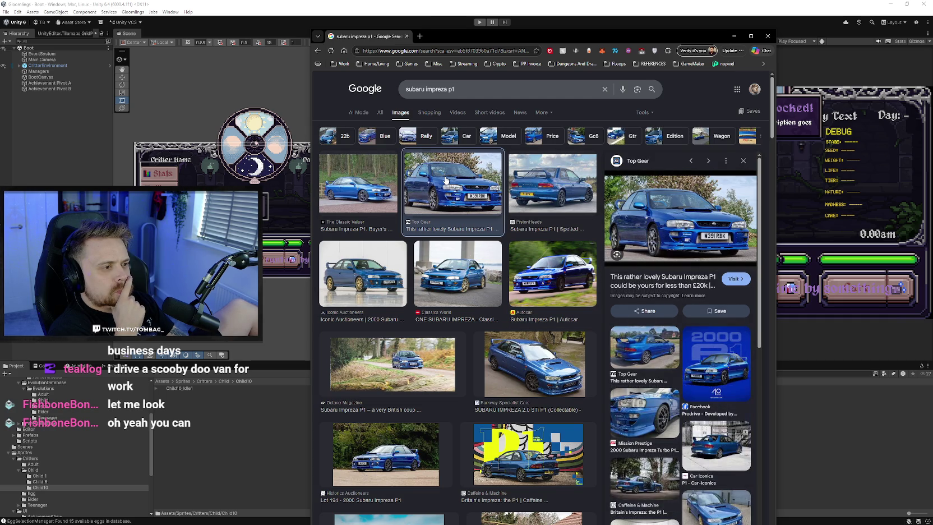
click(548, 185)
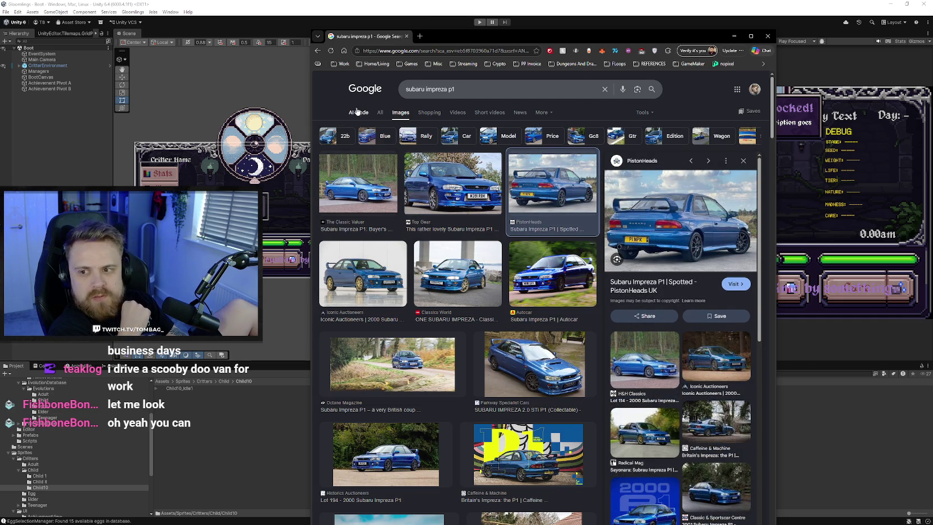
key(alt+Tab)
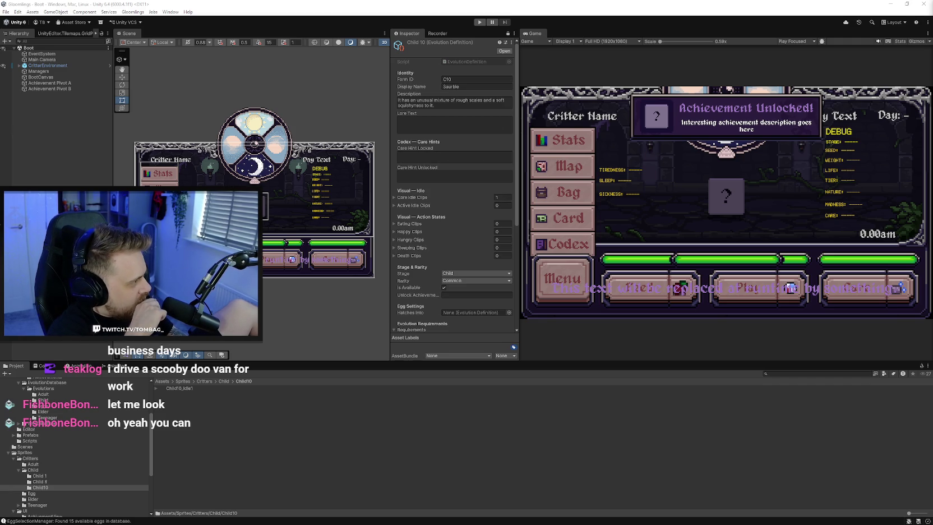
- Switch from Unity back to Aseprite, which shows the purple Child1 sprite
key(alt+Tab)
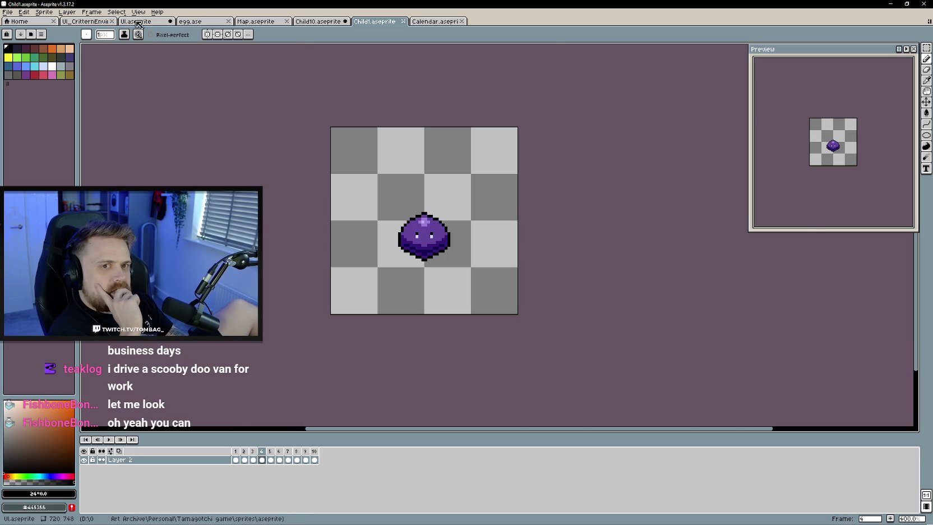
- Bring up the UI.aseprite sheet and pan to the codex evolution tree
click(138, 22)
mouse_move(418, 289)
mouse_down()
mouse_move(464, 261)
mouse_move(418, 246)
mouse_up()
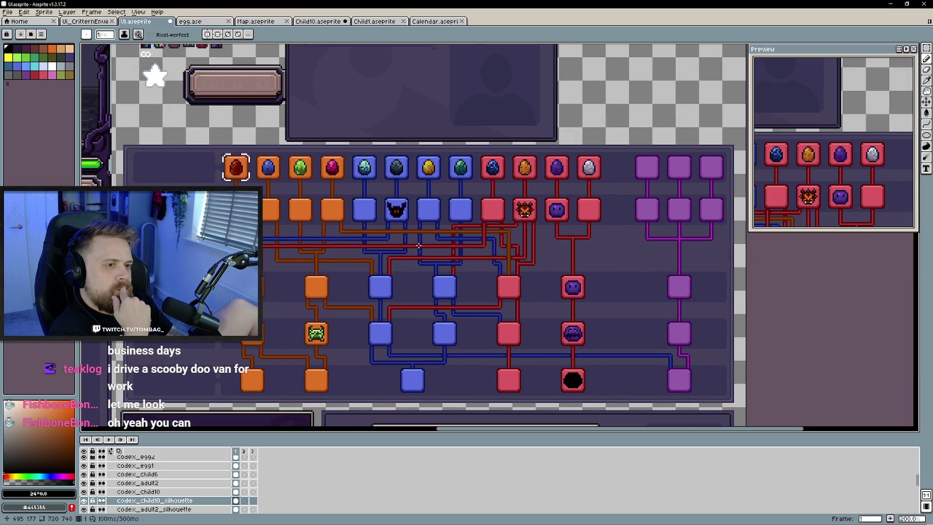
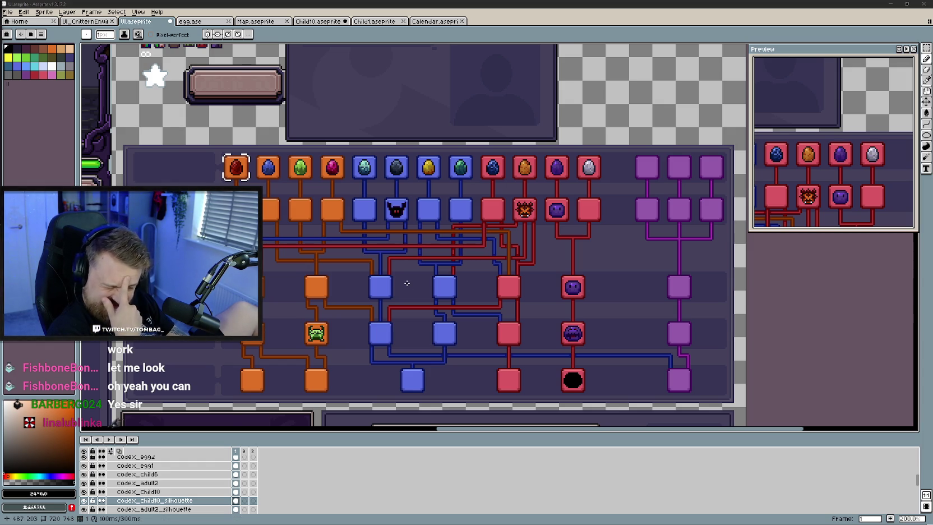
- Pan across the UI.aseprite evolution-tree layout, then open the shared car screenshot
drag(331, 253, 366, 296)
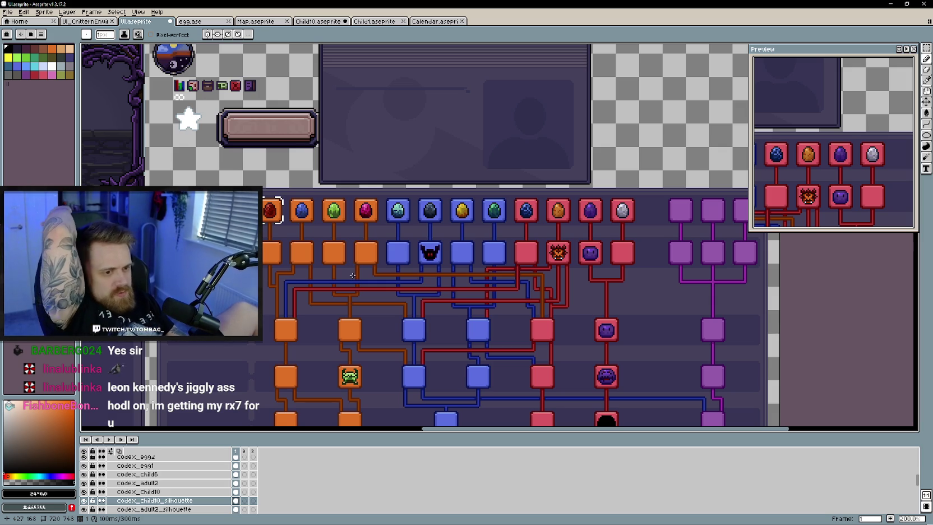
drag(354, 305, 362, 260)
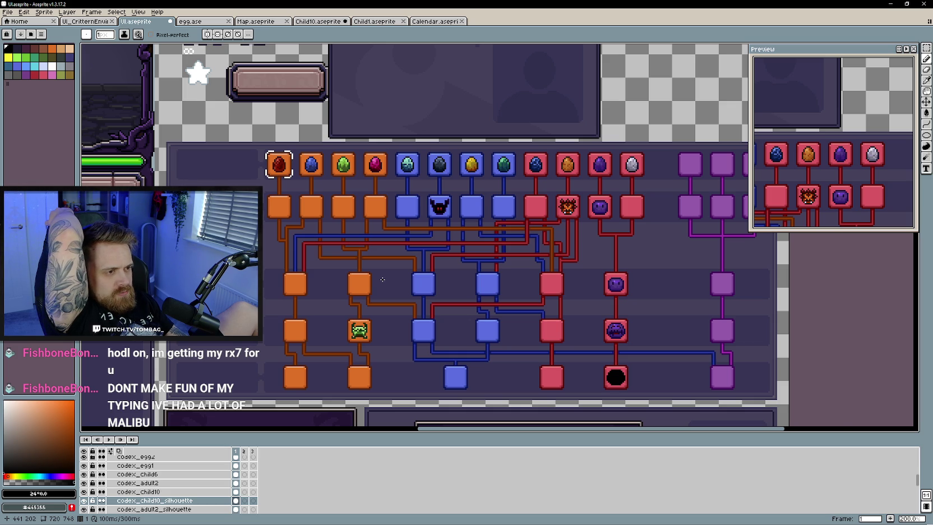
scroll(382, 279, right, 3)
scroll(475, 223, right, 3)
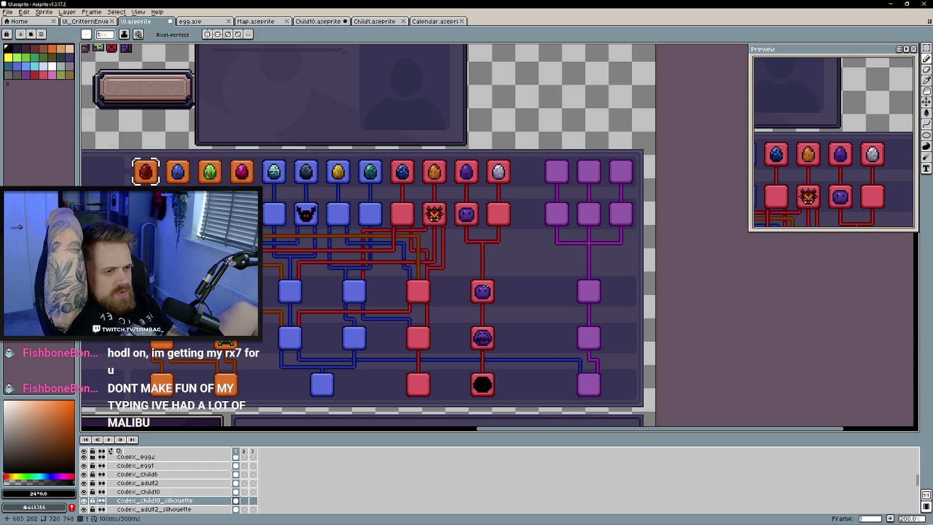
drag(502, 278, 542, 287)
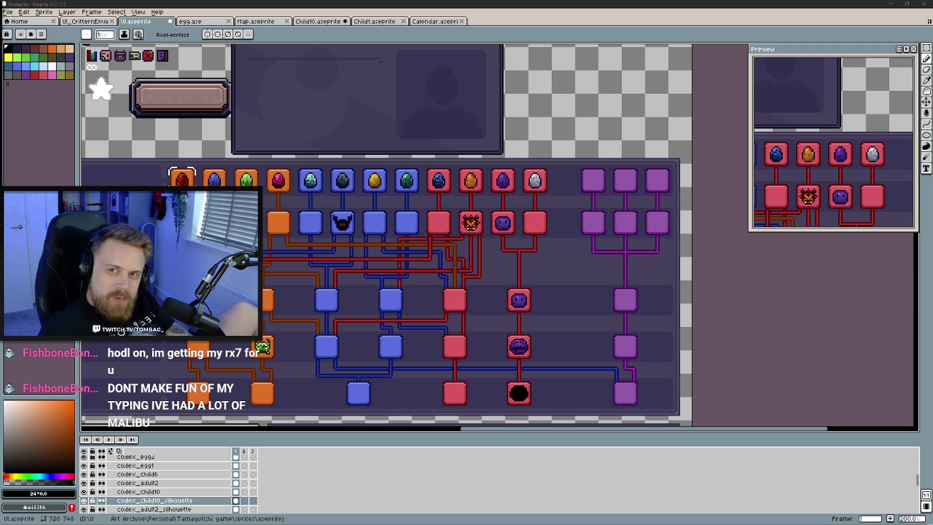
click(429, 265)
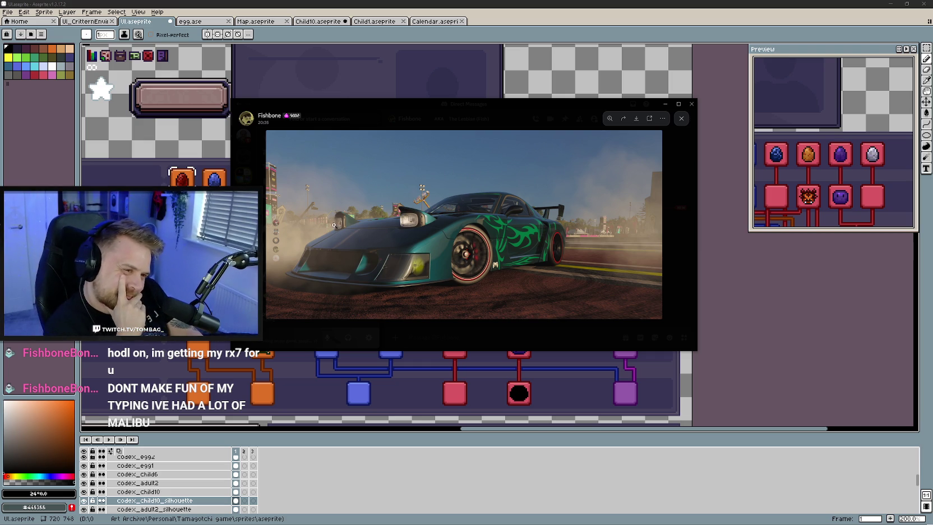
- Zoom in and out on the car's front and side several times, then close the image viewer
click(345, 240)
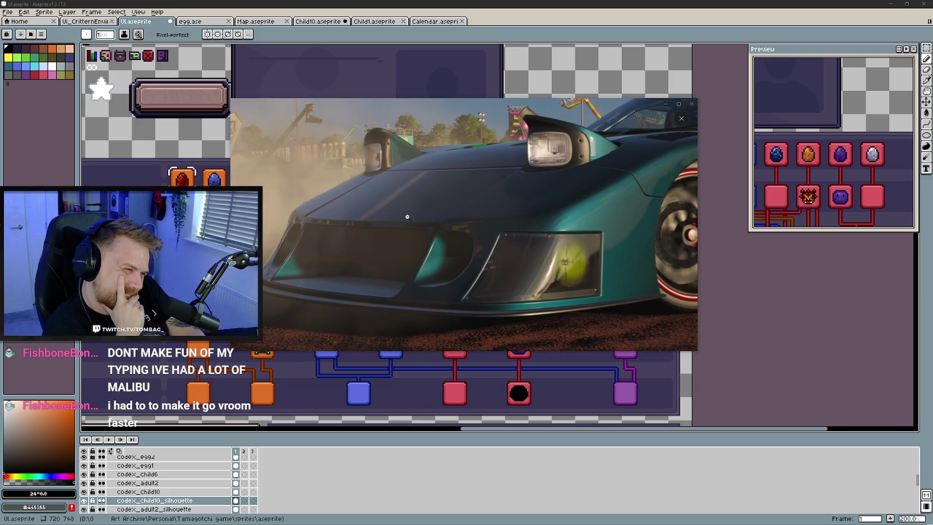
click(438, 208)
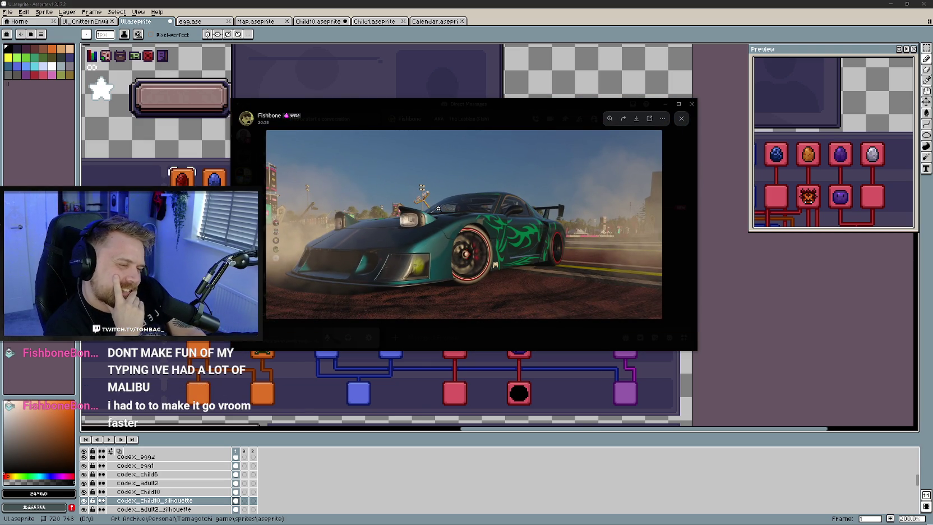
click(364, 255)
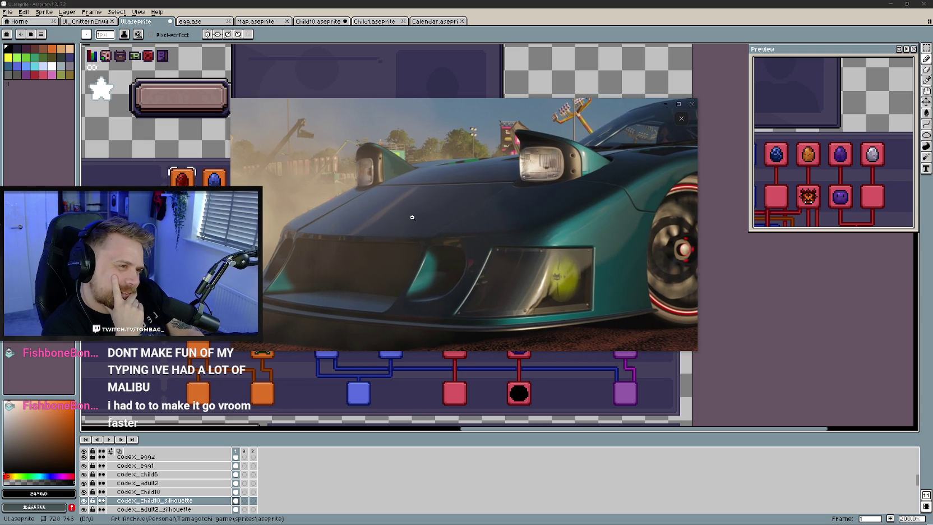
click(412, 217)
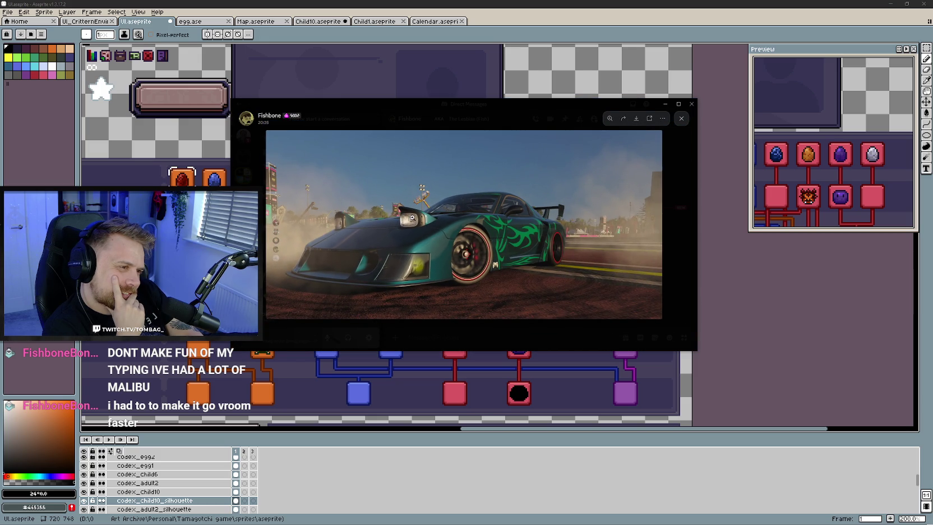
click(412, 217)
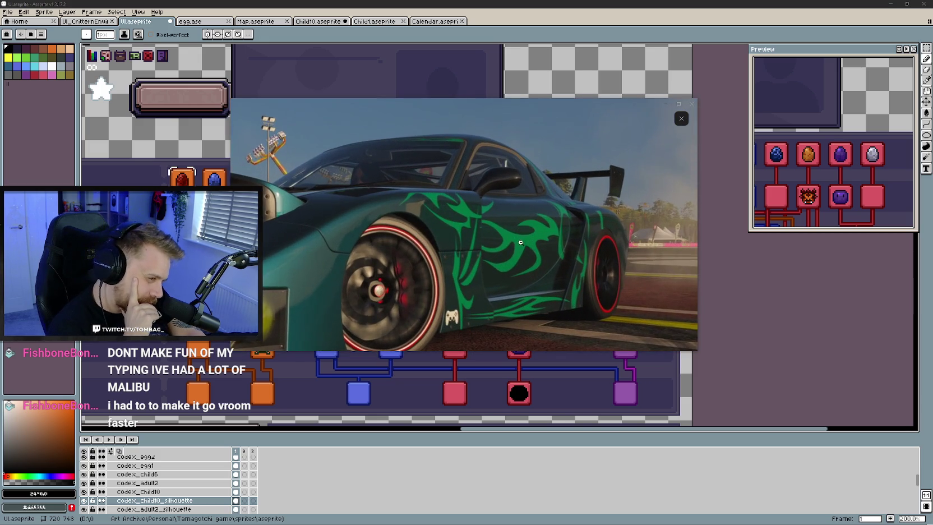
click(487, 251)
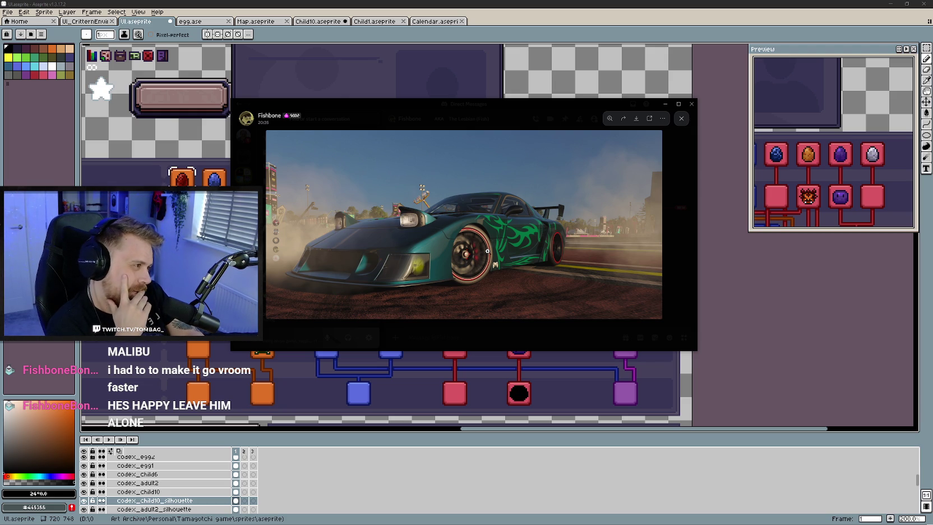
click(470, 158)
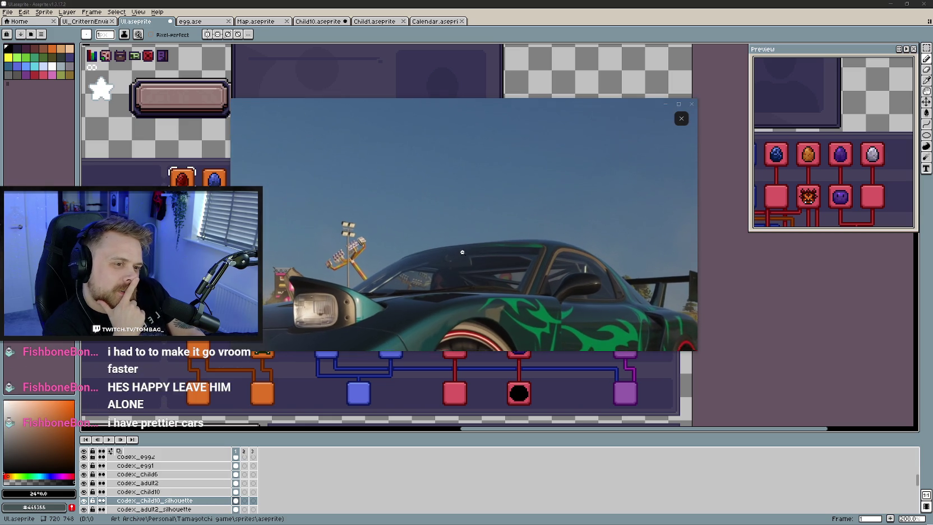
click(481, 218)
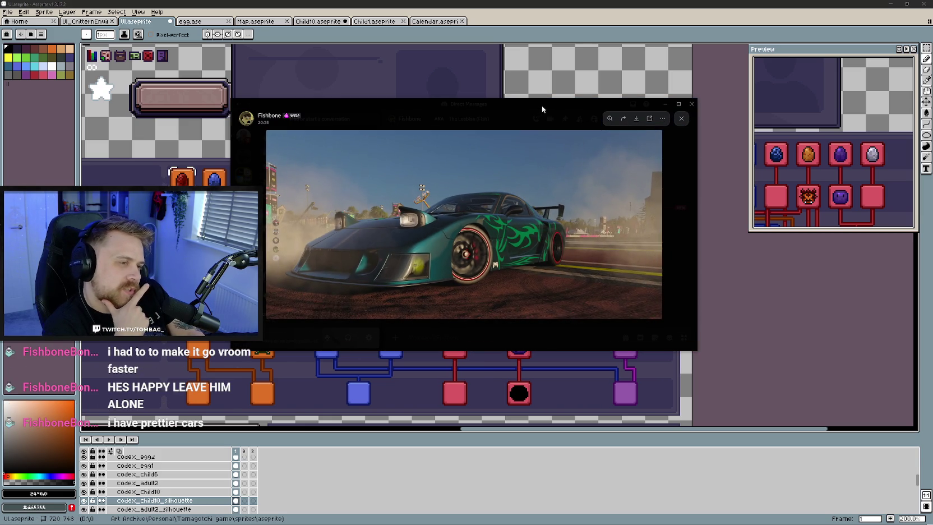
drag(541, 106, 3, 123)
key(Escape)
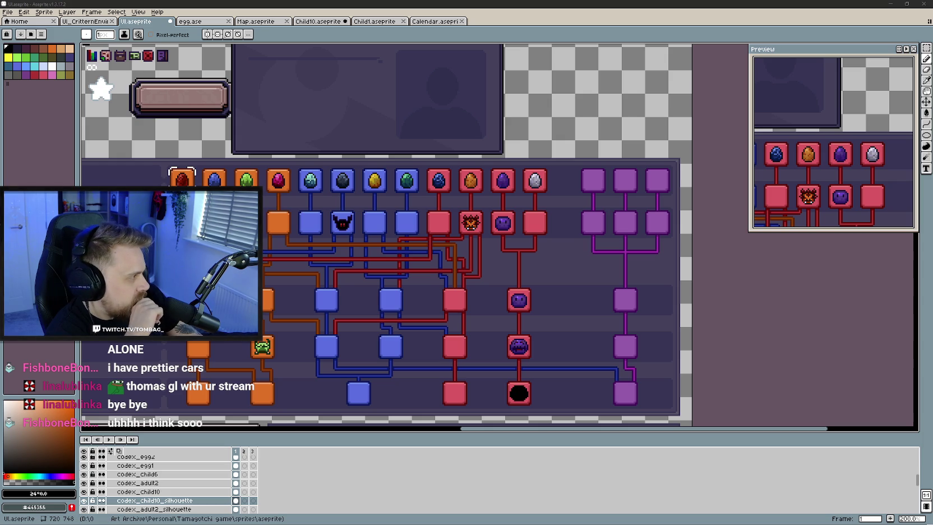
- In the Steam store, search 'forza' and open the Forza Horizon 6 page
key(alt+Tab)
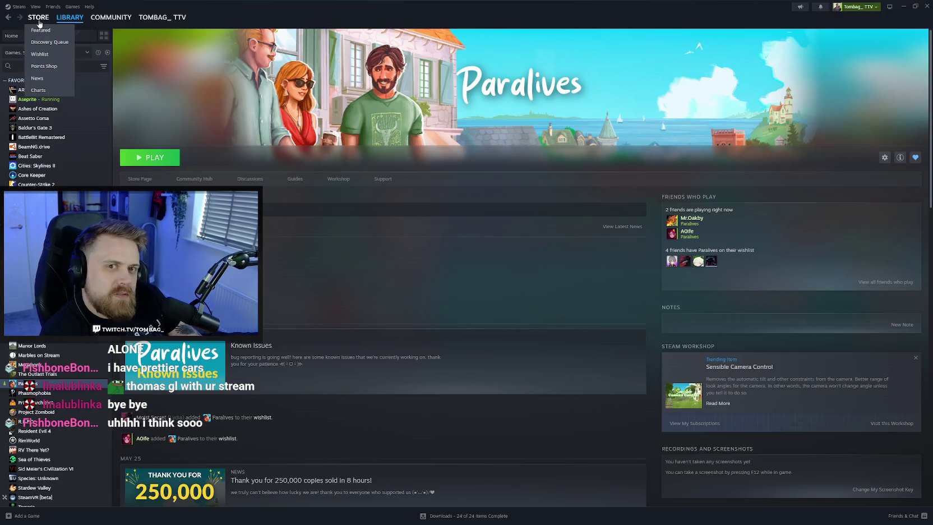
click(38, 17)
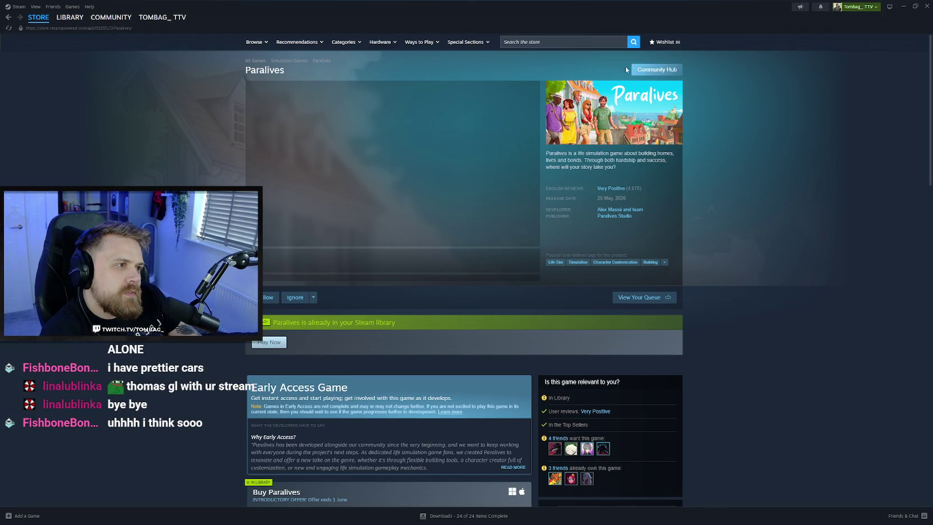
click(531, 42)
text(forza)
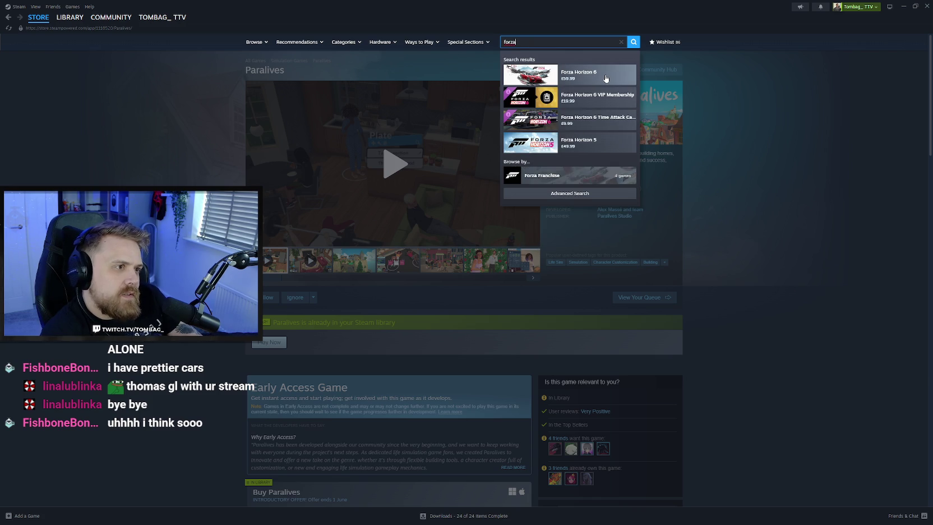
click(606, 78)
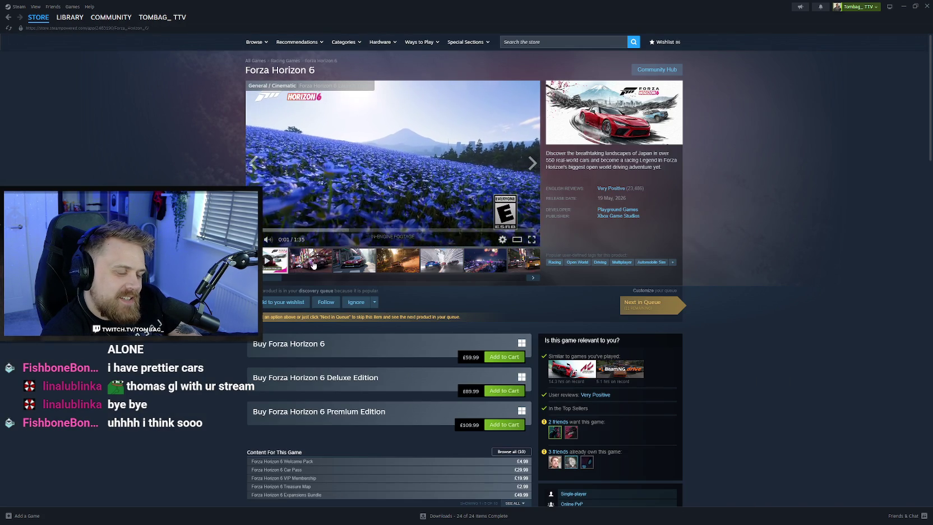
- Add Forza Horizon 6 to the wishlist
scroll(392, 252, down, 4)
scroll(393, 252, down, 3)
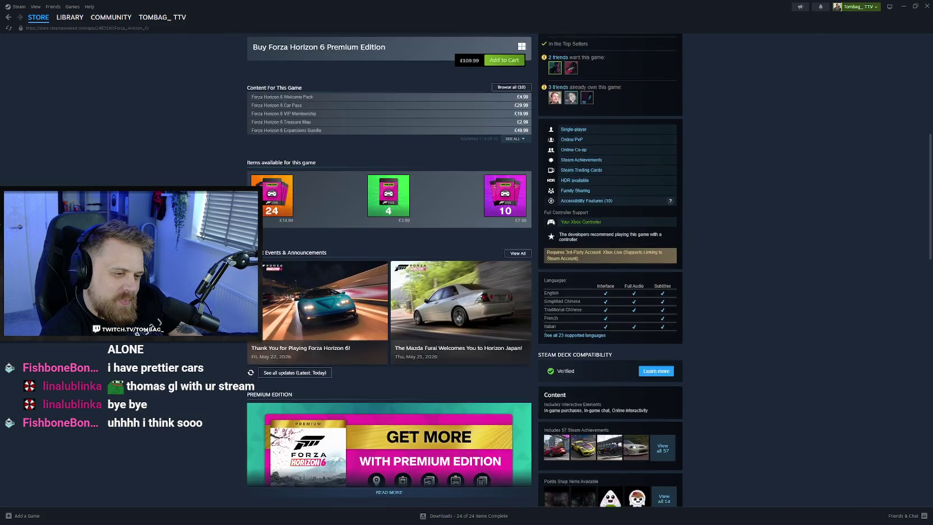
scroll(392, 252, down, 3)
scroll(392, 252, up, 7)
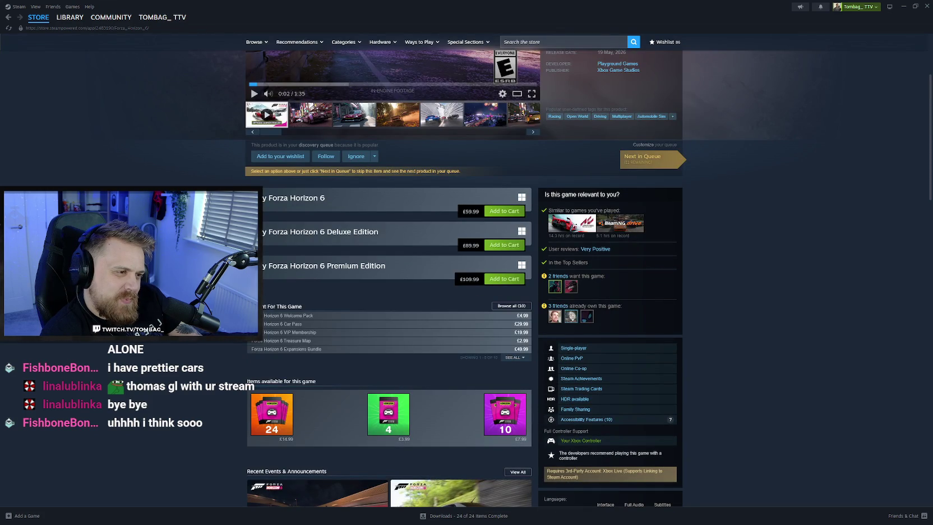
click(280, 156)
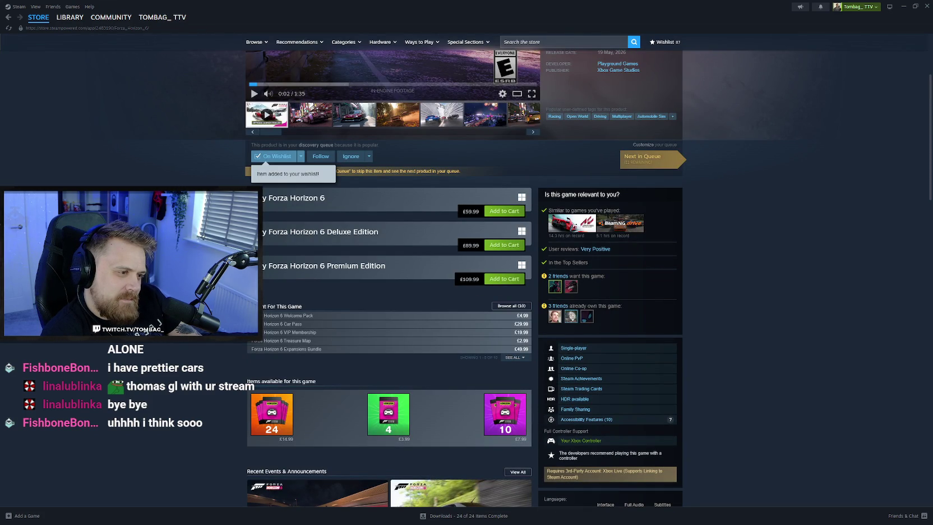
- Browse through the Forza Horizon 6 screenshots, including the snowy cars shot
scroll(280, 156, up, 3)
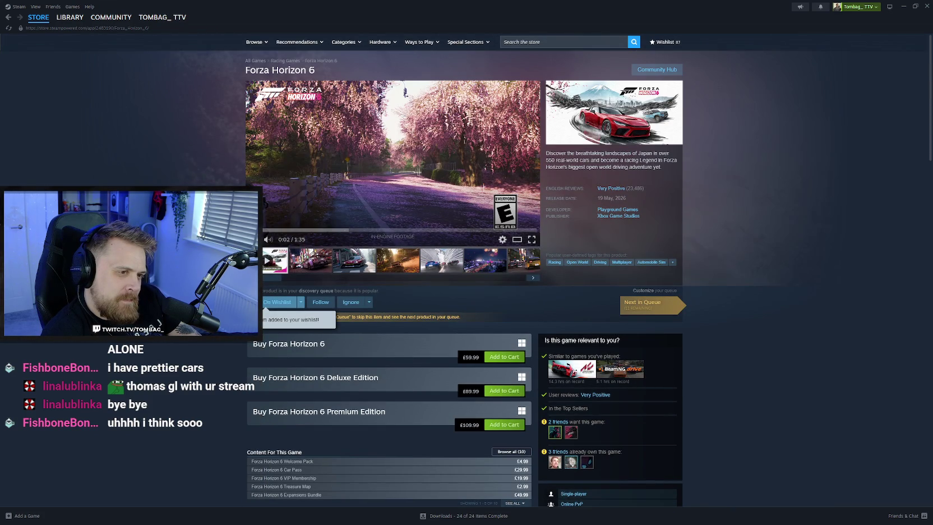
click(311, 260)
click(354, 260)
click(398, 260)
click(427, 271)
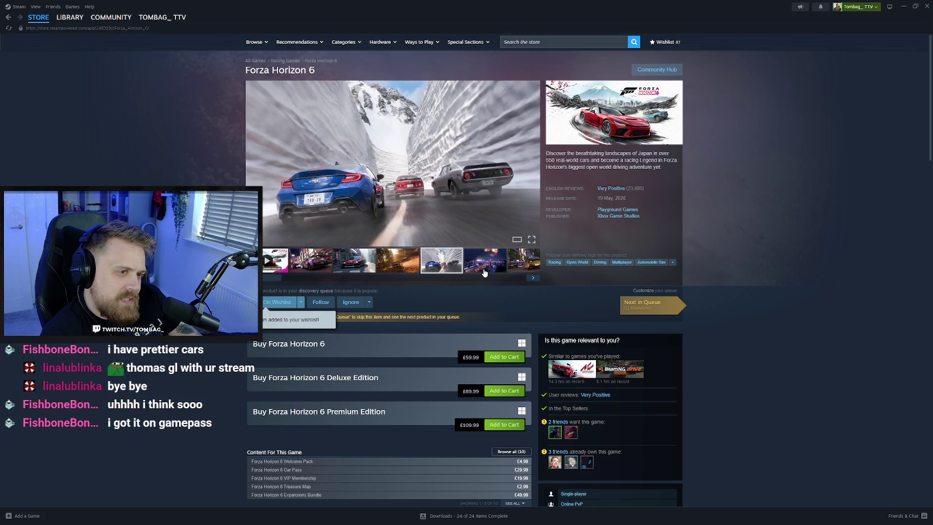
click(483, 272)
drag(282, 274, 482, 281)
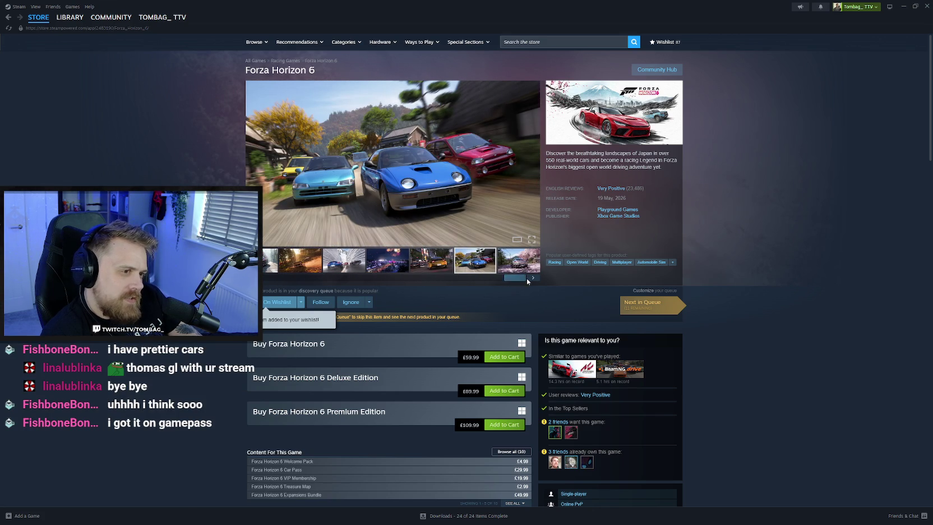
- Return to the Steam library, then close Steam to get back to Aseprite
click(38, 16)
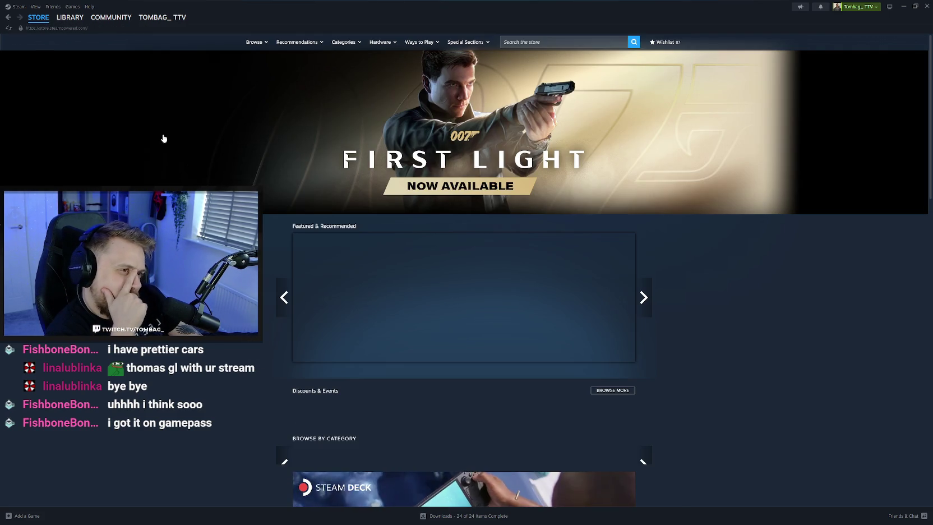
click(70, 17)
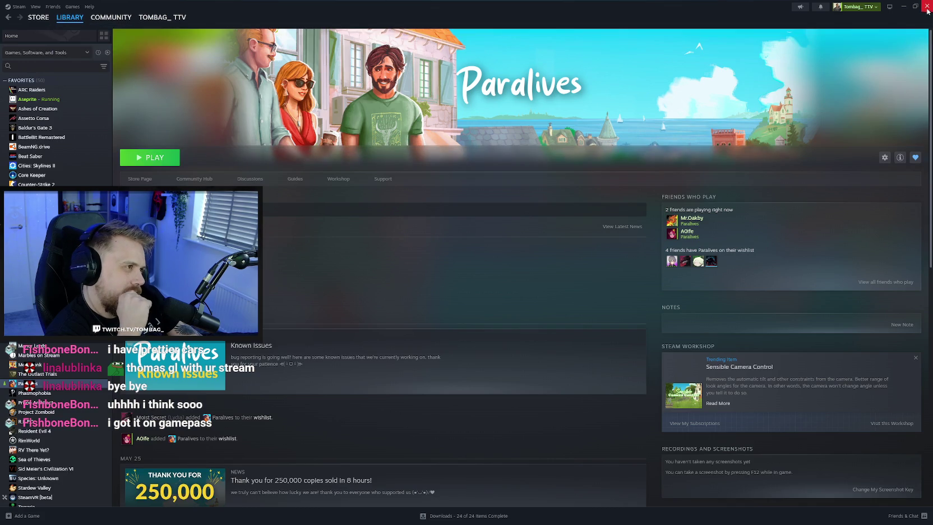
click(926, 6)
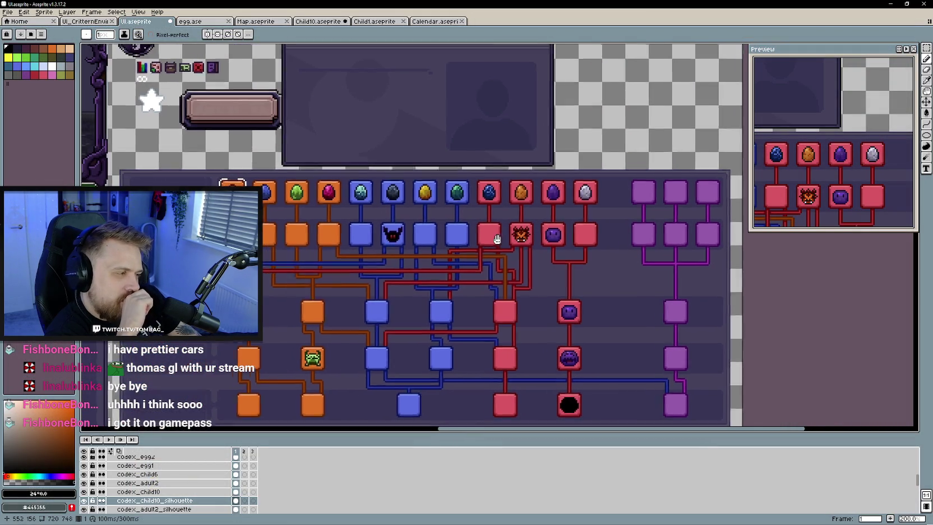
drag(497, 240, 517, 248)
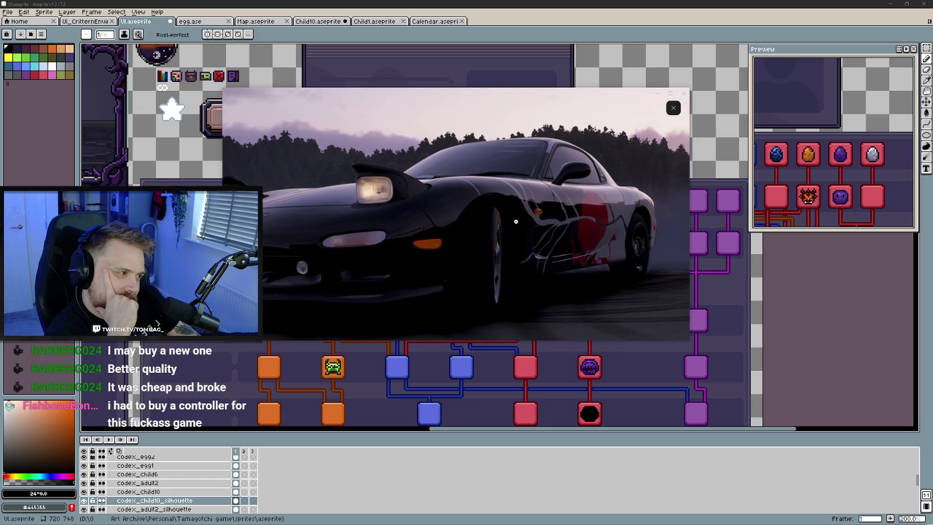
- Shrink the car video out of full view and leave the Discord viewer
click(427, 210)
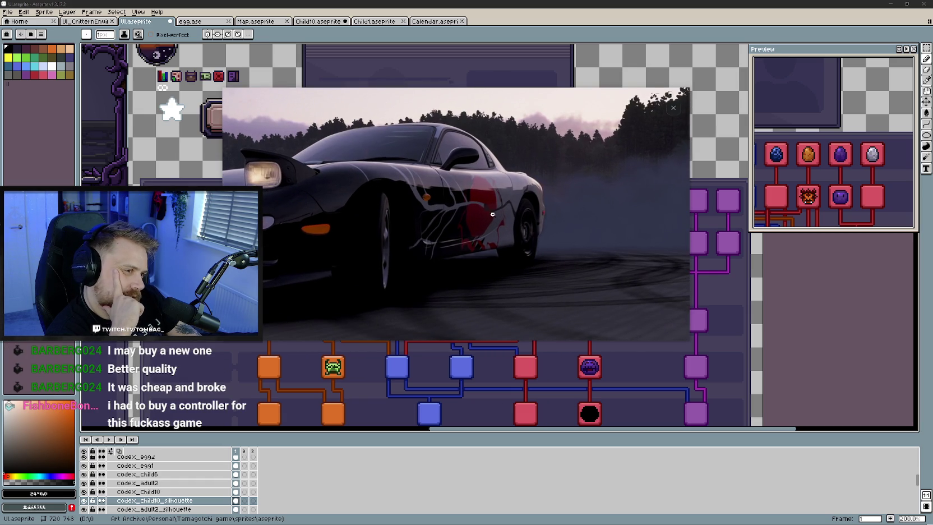
double_click(419, 176)
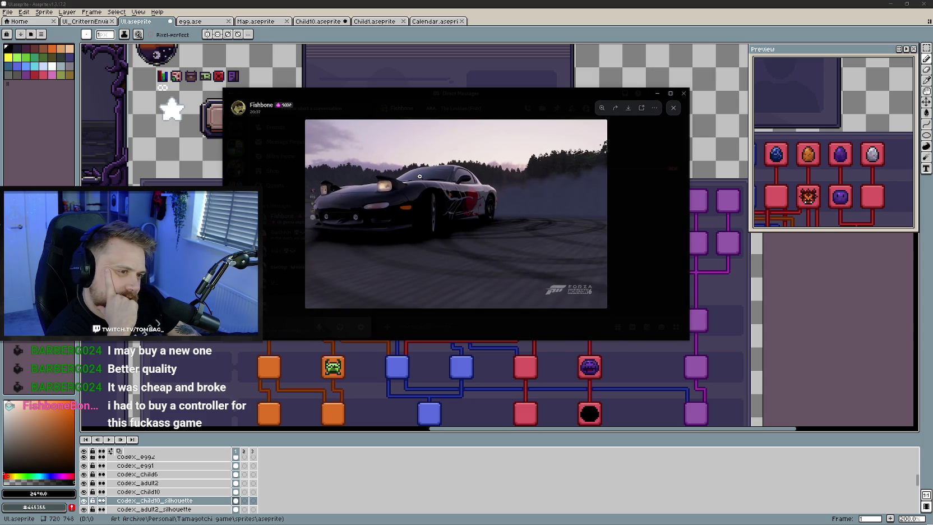
key(alt+Tab)
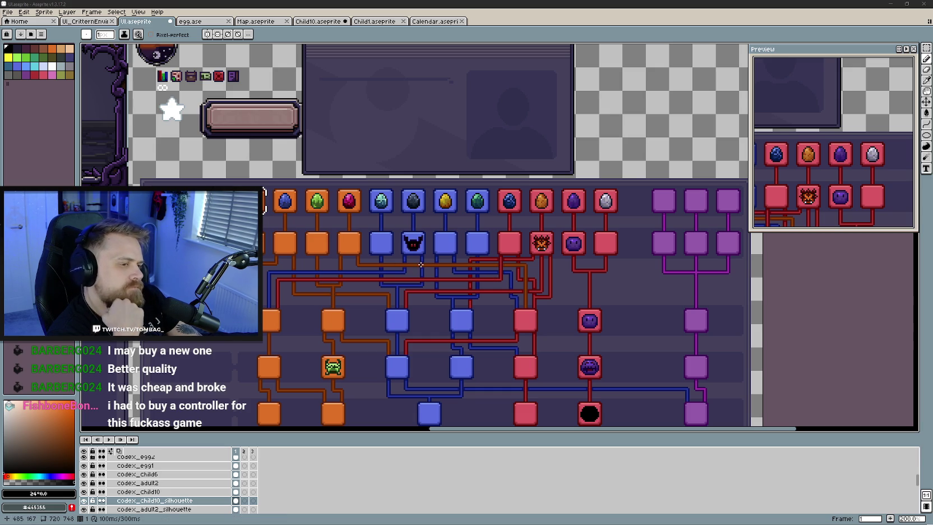
- Zoom around the UI sheet, then switch to the Child1.aseprite purple blob file
scroll(432, 283, down, 2)
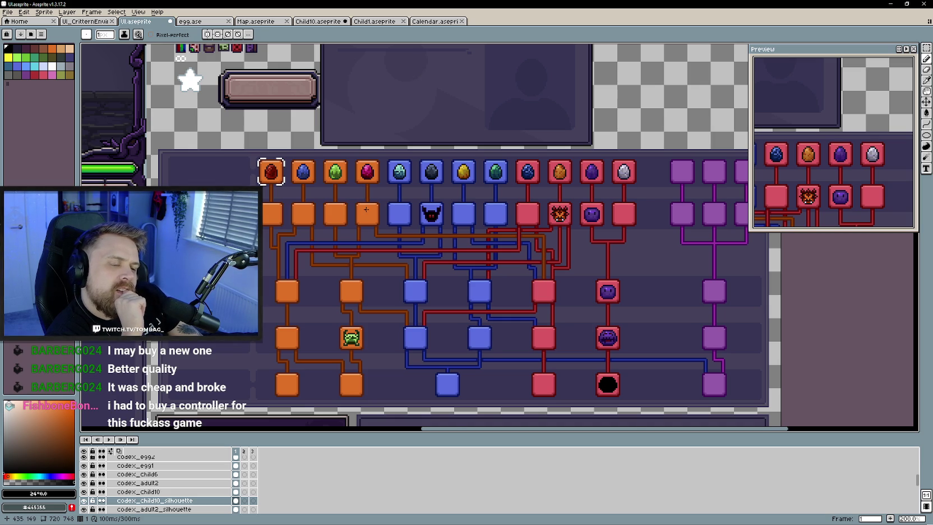
scroll(365, 208, up, 1)
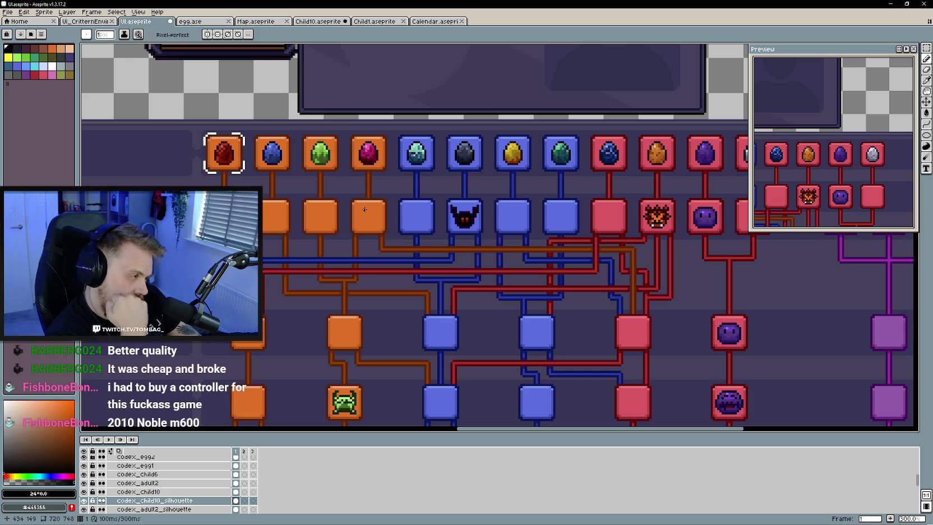
click(374, 22)
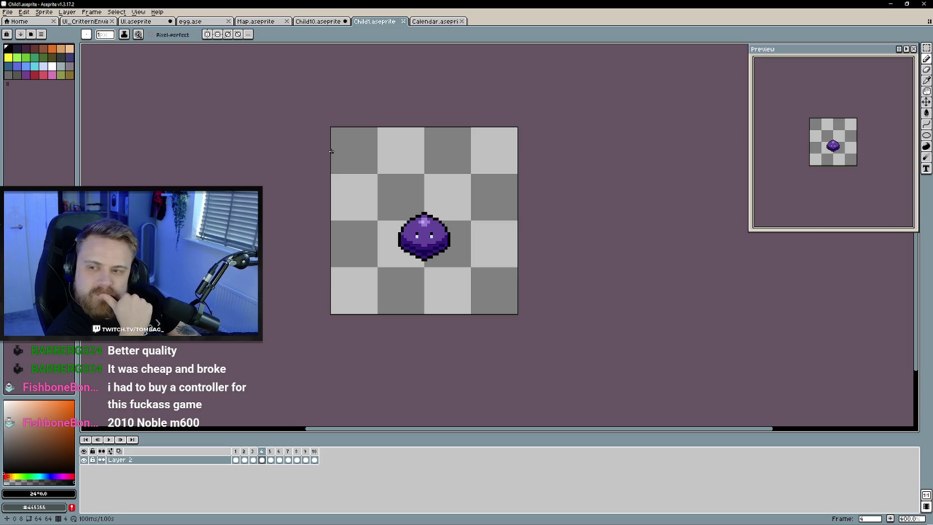
- Save the sprite as Child4.aseprite, then open Child6_Idle1.png from recent files
click(12, 14)
mouse_move(19, 84)
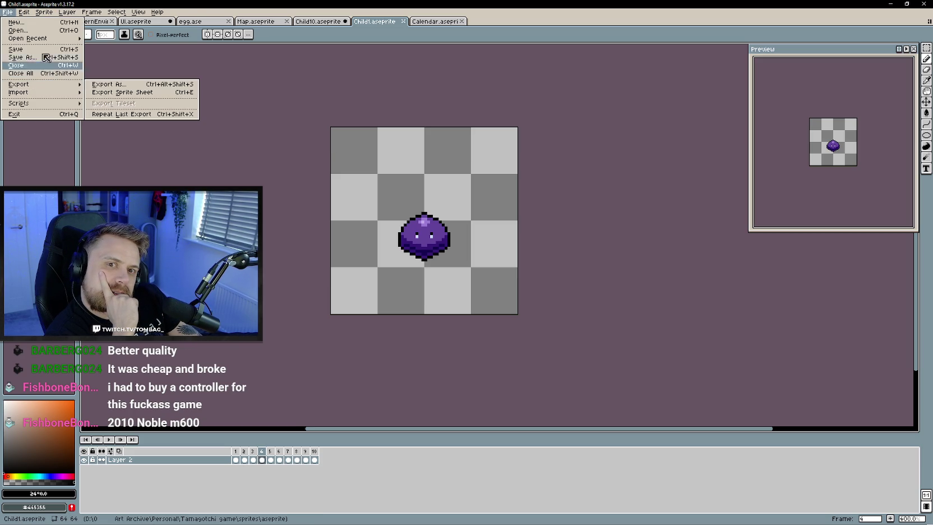
click(41, 58)
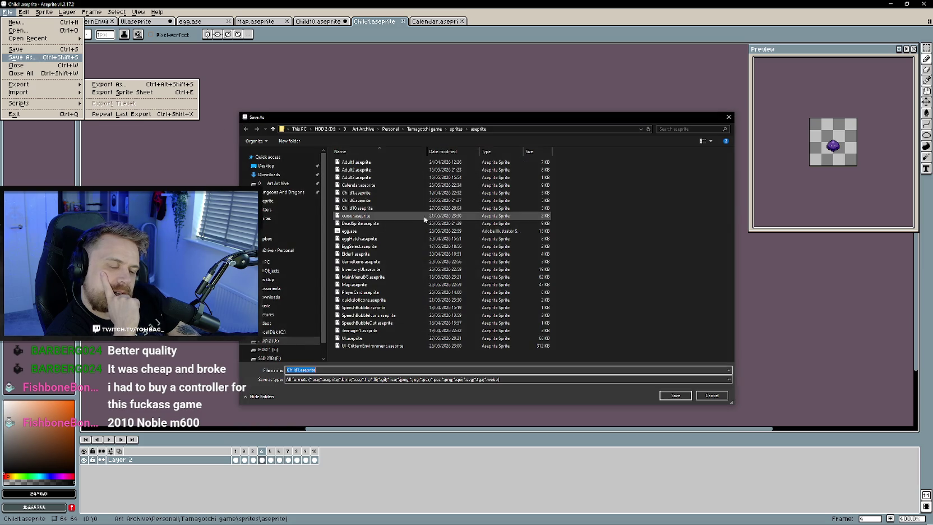
click(298, 370)
key(BackSpace)
text(4)
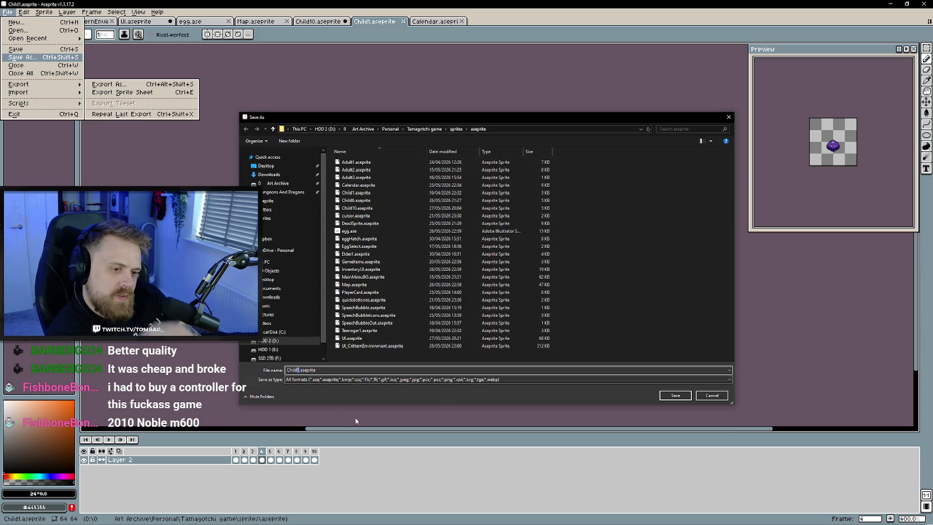
click(674, 395)
click(10, 11)
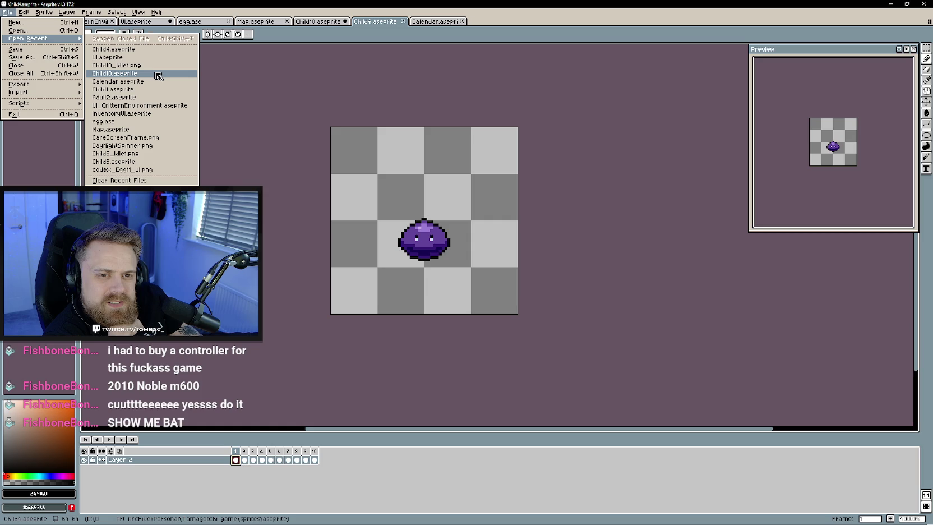
click(159, 154)
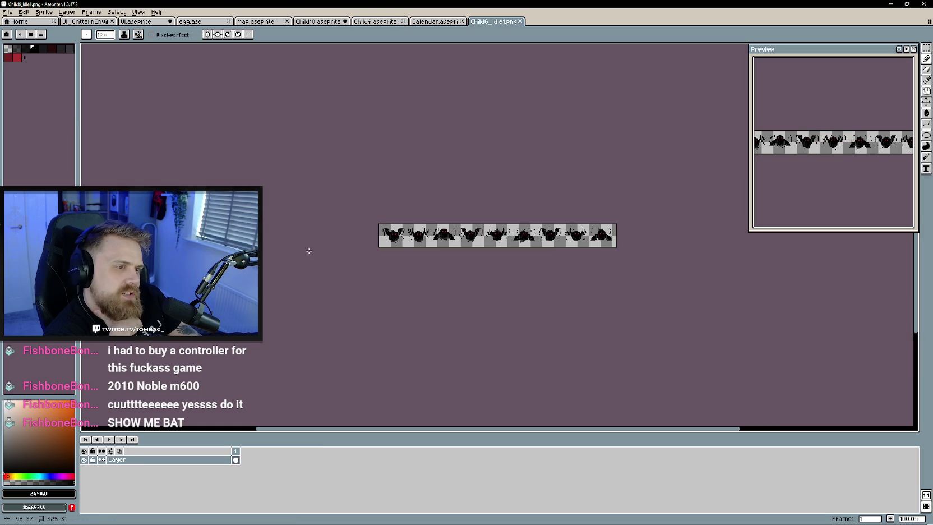
- Inspect the enlarged bat strip, close Child6_Idle1.png, and switch to Unity
scroll(420, 279, up, 1)
mouse_move(431, 260)
mouse_down()
mouse_move(339, 287)
mouse_move(389, 314)
mouse_up()
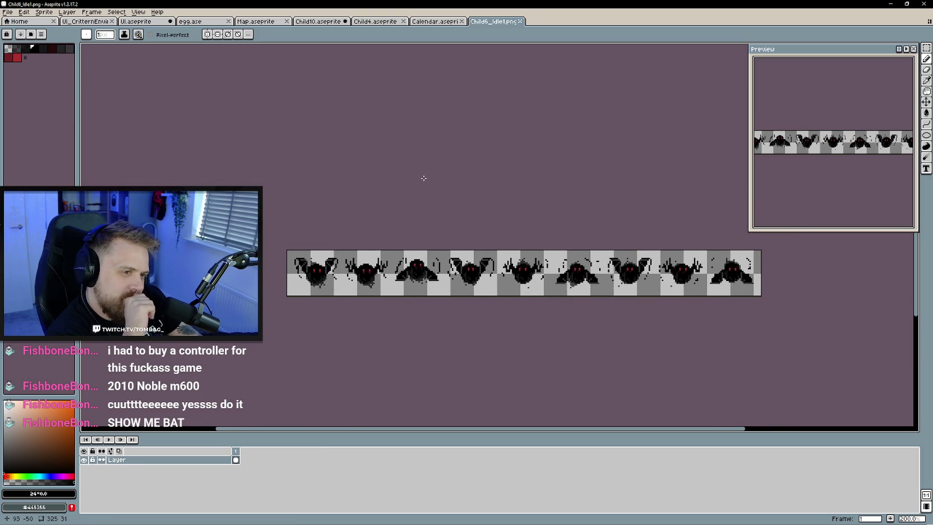
drag(423, 177, 409, 179)
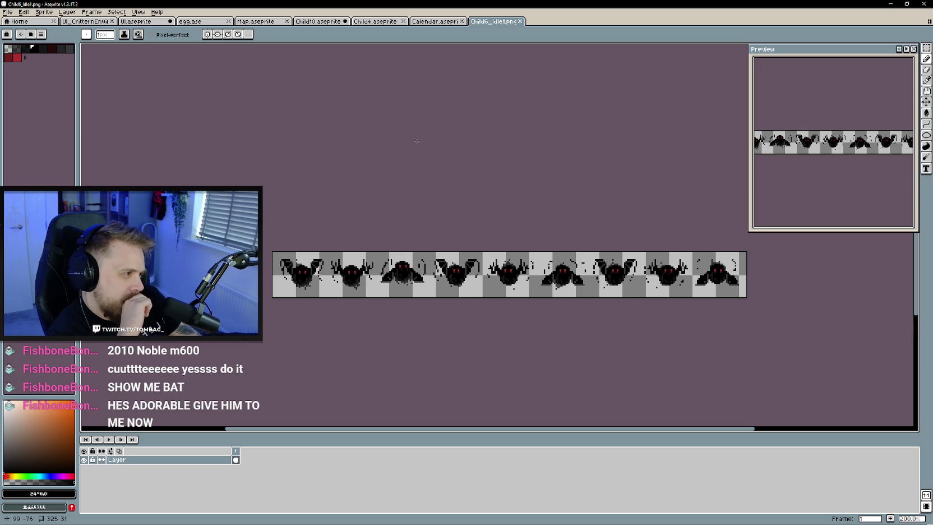
click(519, 23)
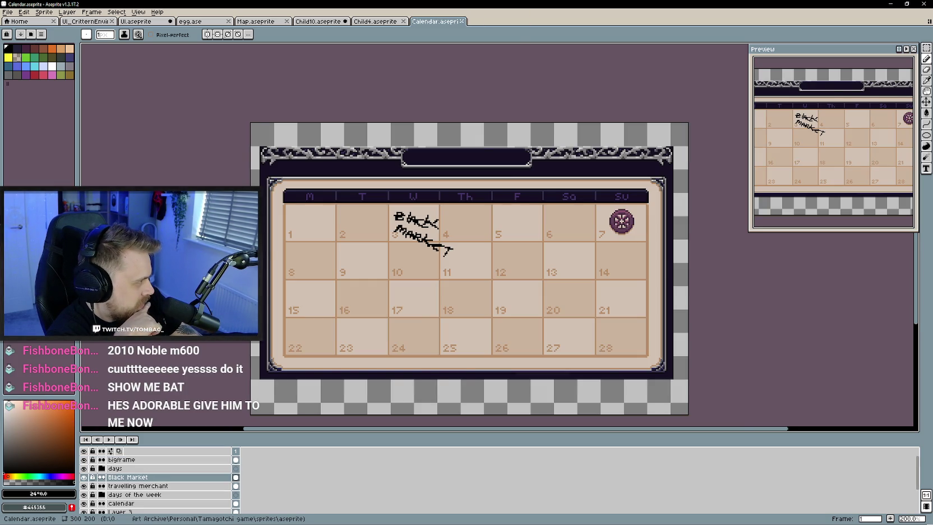
key(alt+Tab)
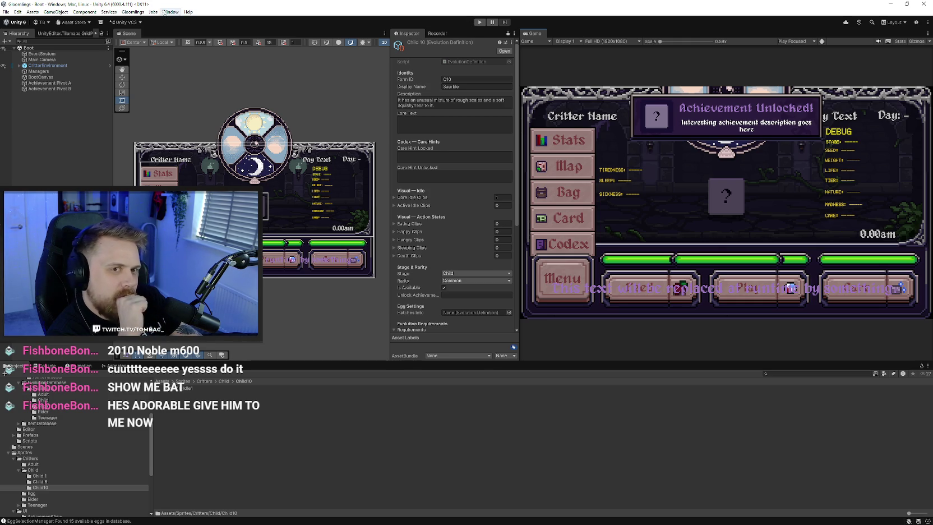
- Wipe all save data via Gloomlings debug tools and start Play mode
click(133, 12)
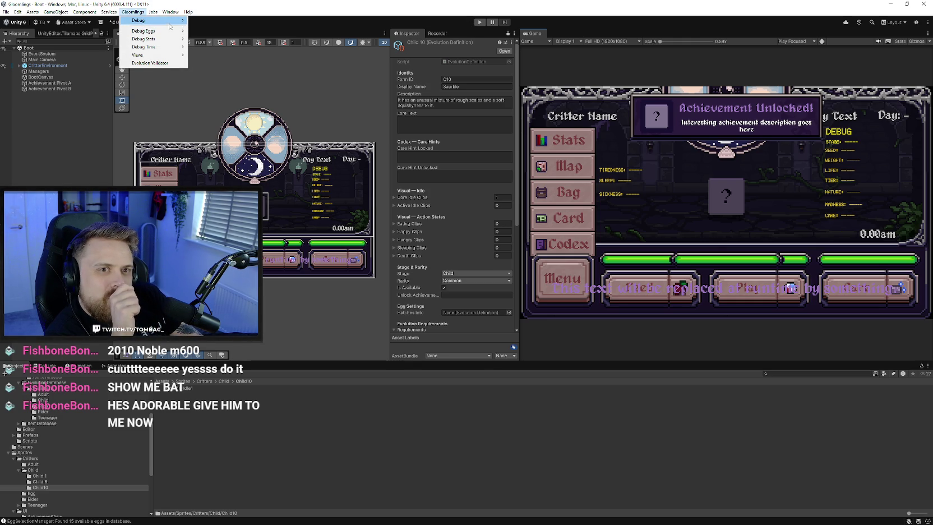
click(213, 20)
click(474, 279)
click(480, 23)
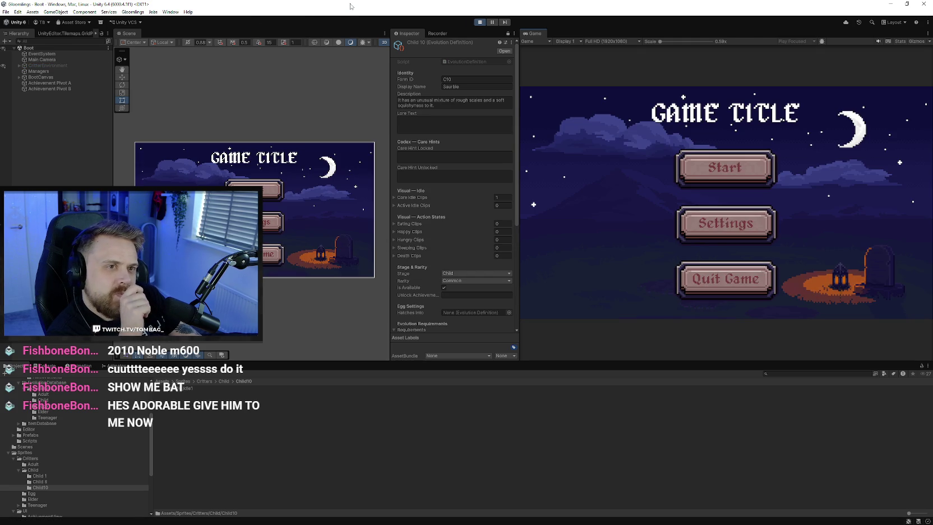
- Force Egg 6, start a new game with a throwaway name, and confirm the Dusk Egg
click(132, 12)
mouse_move(144, 31)
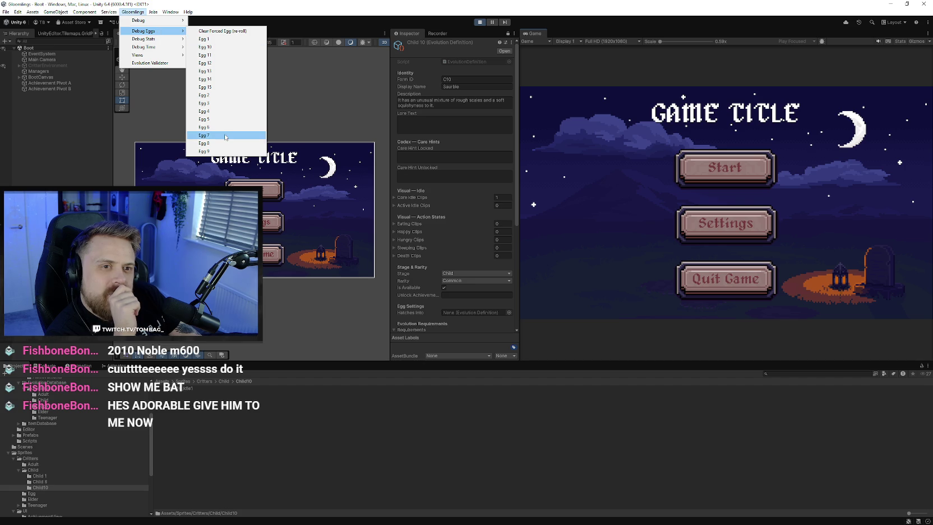
click(222, 127)
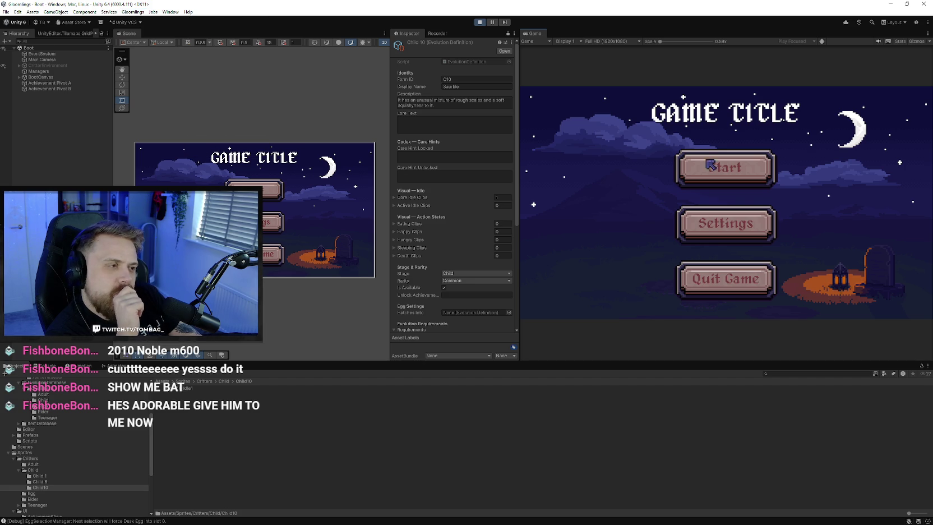
click(723, 168)
text(r65thr56yre4)
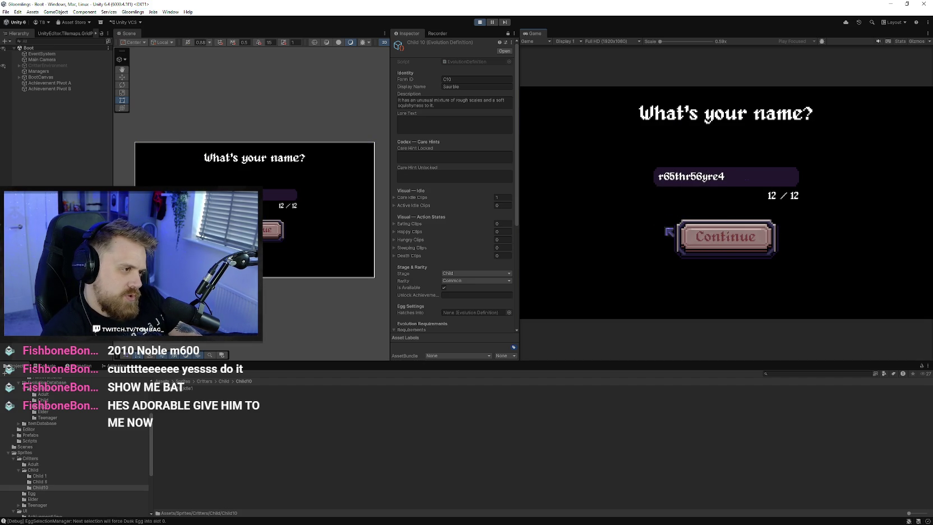
click(711, 248)
click(646, 208)
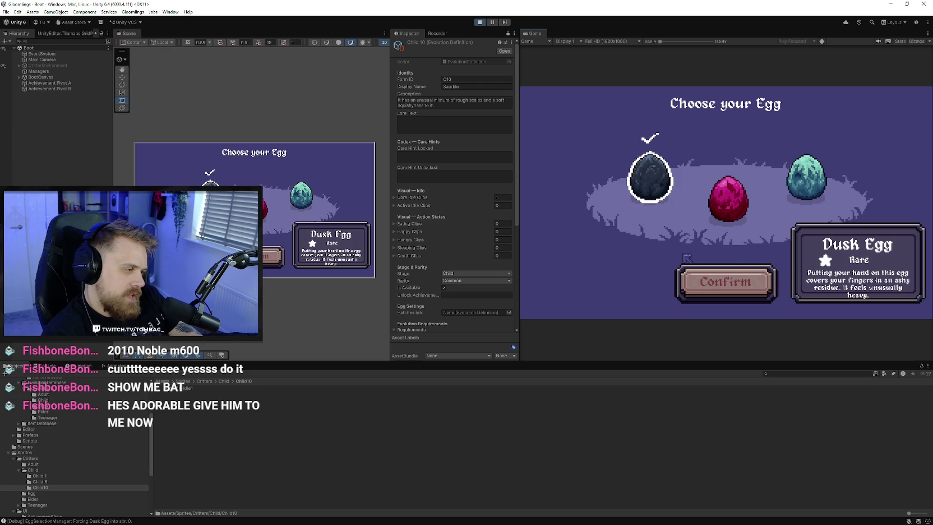
click(703, 283)
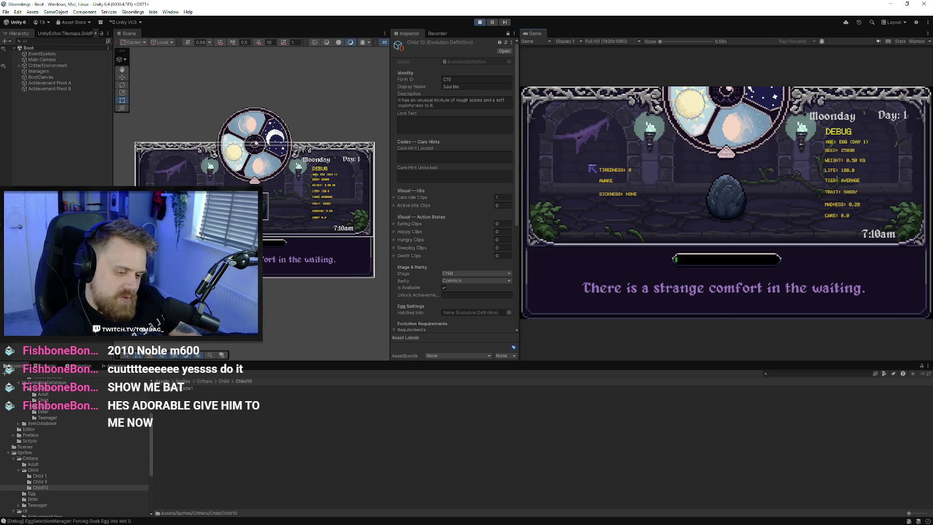
- Speed up time with debug stats to hatch the egg and name the critter 'fish'
click(133, 11)
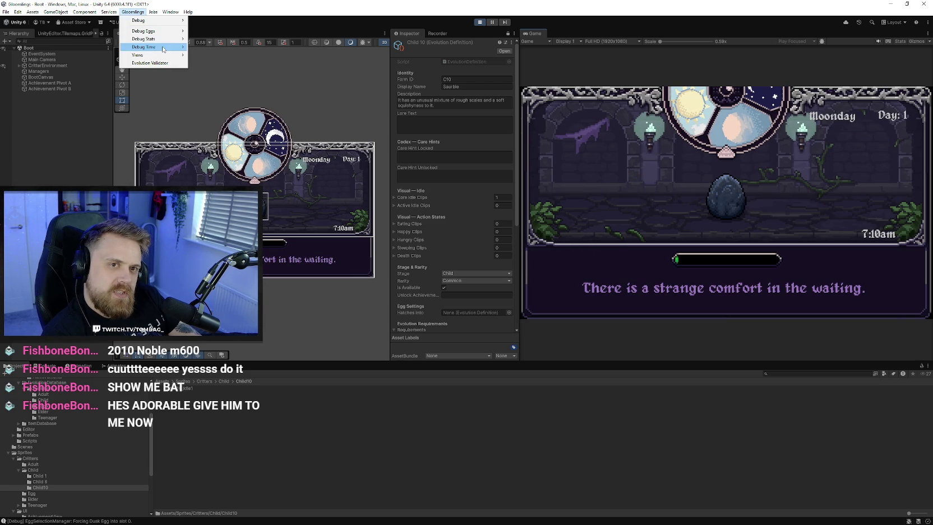
mouse_move(144, 39)
click(211, 87)
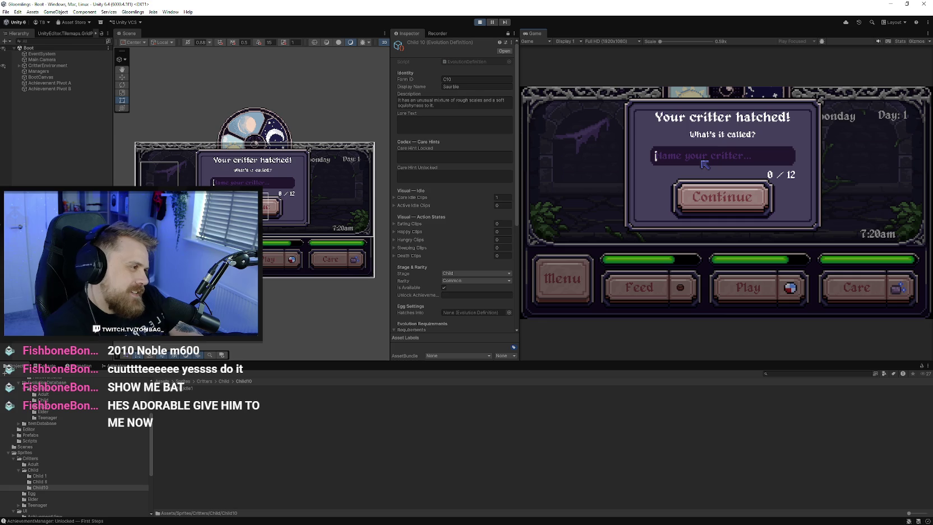
text(fish)
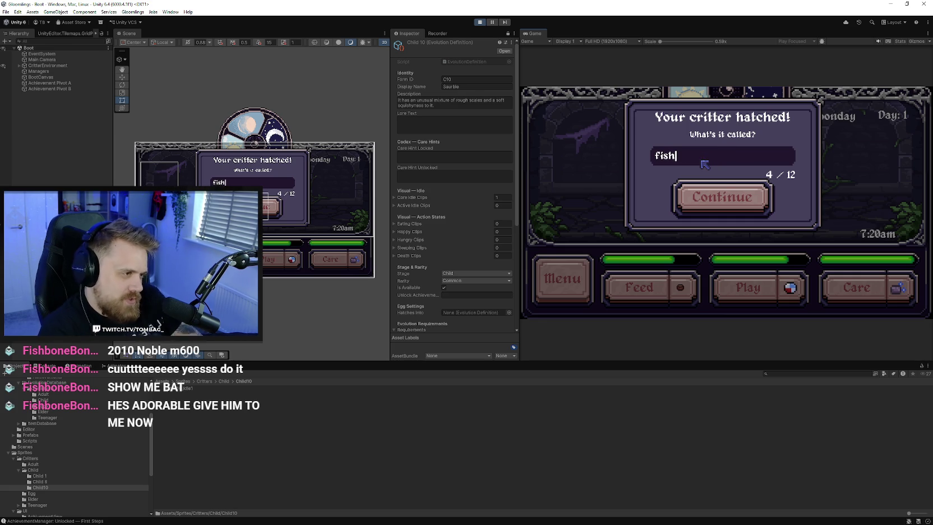
key(Return)
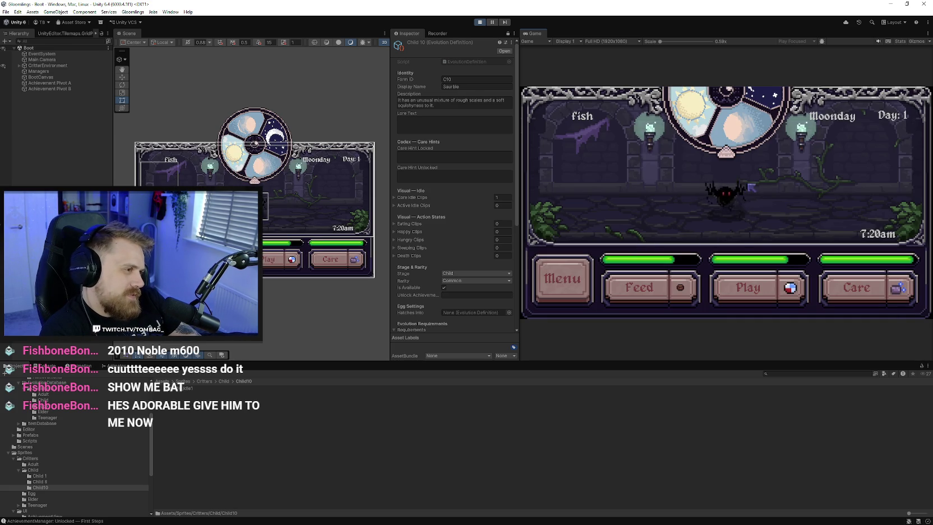
- Feed the bat critter twice, then open the in-game menu
click(626, 297)
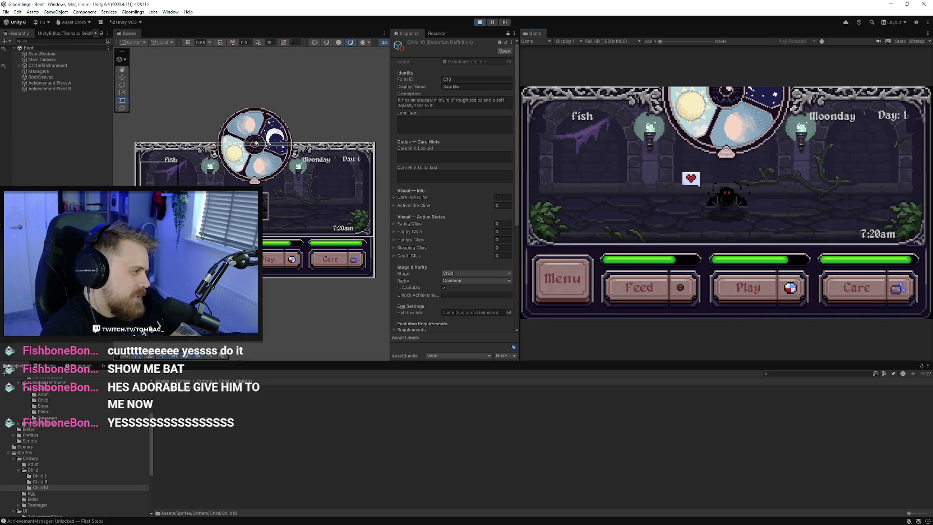
click(745, 300)
click(665, 294)
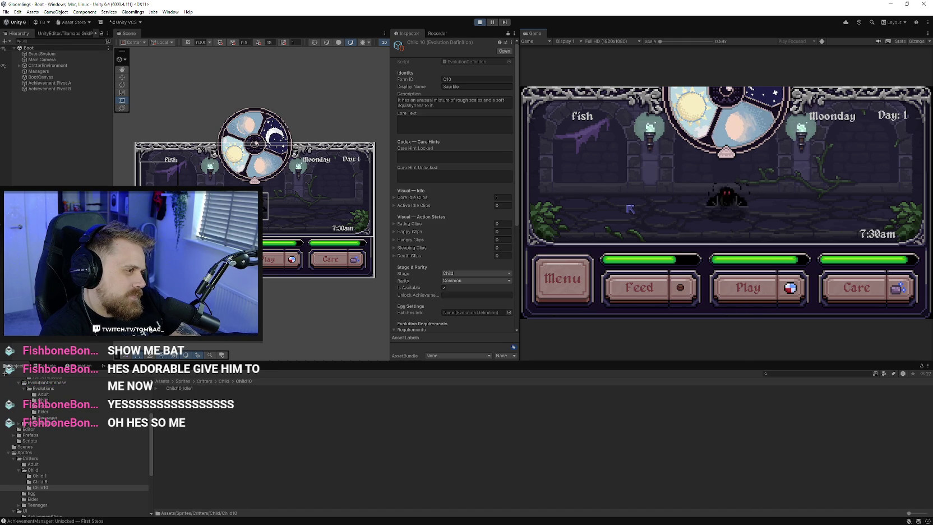
click(562, 278)
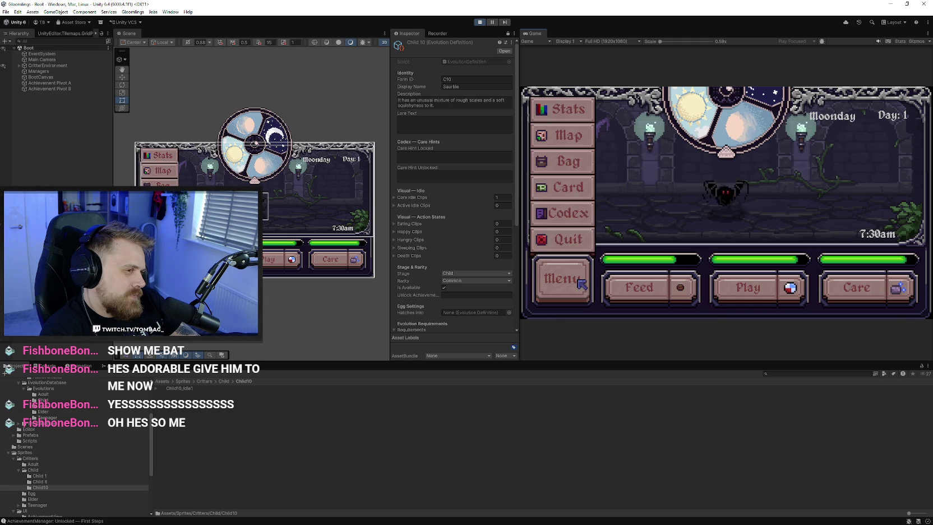
- Open the Codex tree and view the Dusk Egg, a red entry, and a locked entry
click(587, 216)
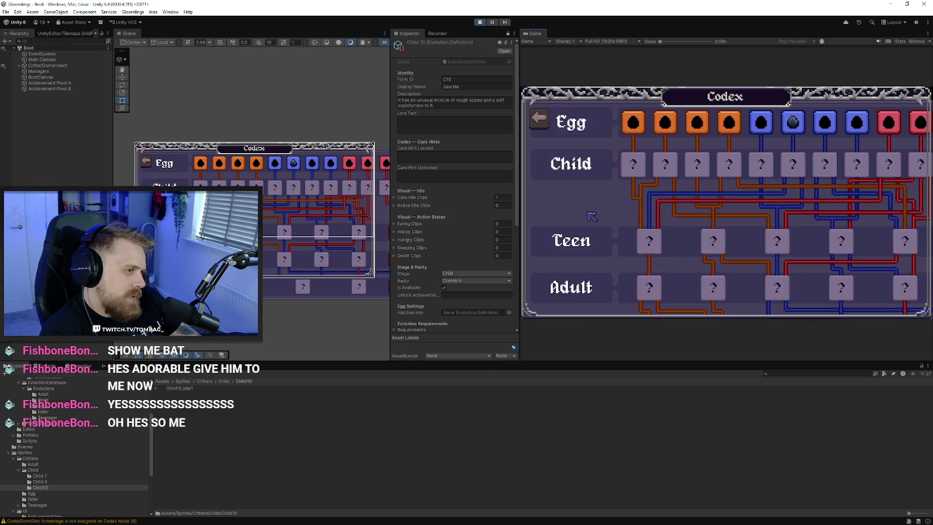
click(707, 125)
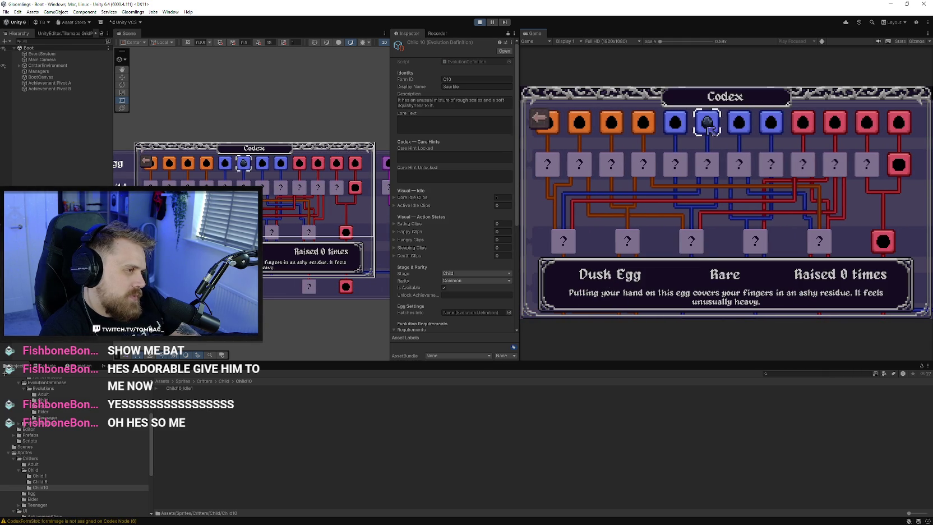
scroll(802, 157, right, 3)
click(868, 164)
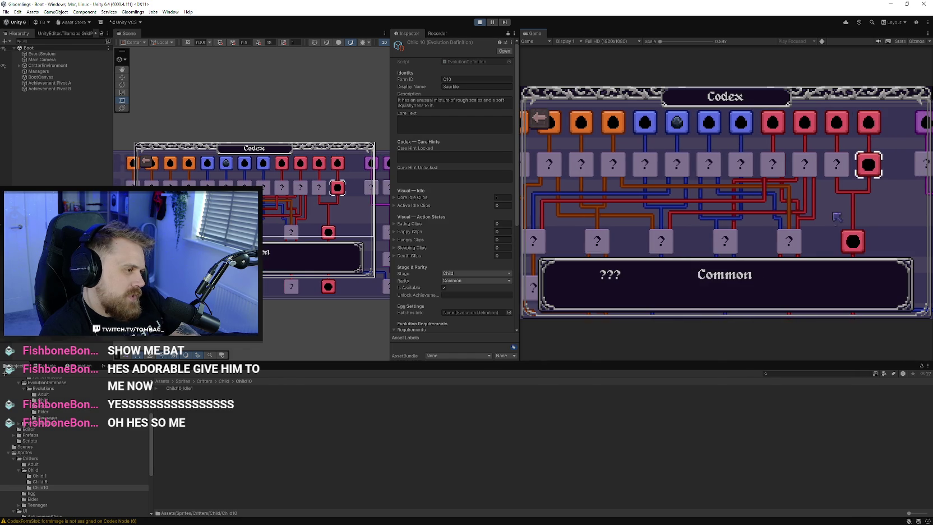
scroll(785, 168, left, 3)
click(743, 170)
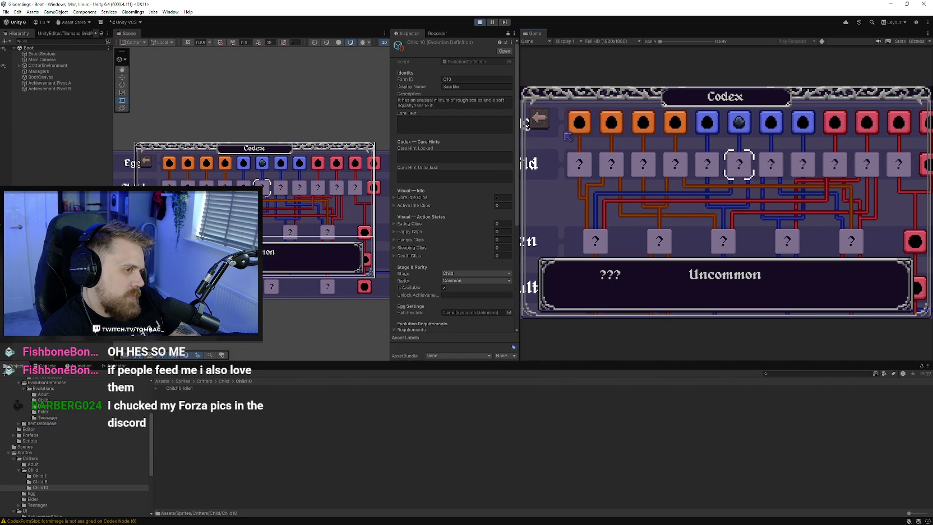
- Close the Codex, stop Play mode with Ctrl+P, and bring up Discord's images channel
click(542, 119)
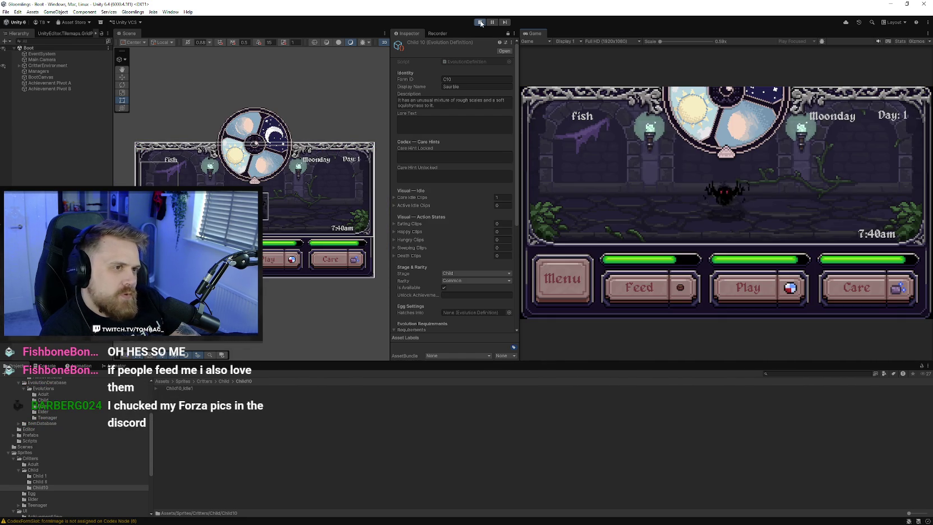
key(ctrl+p)
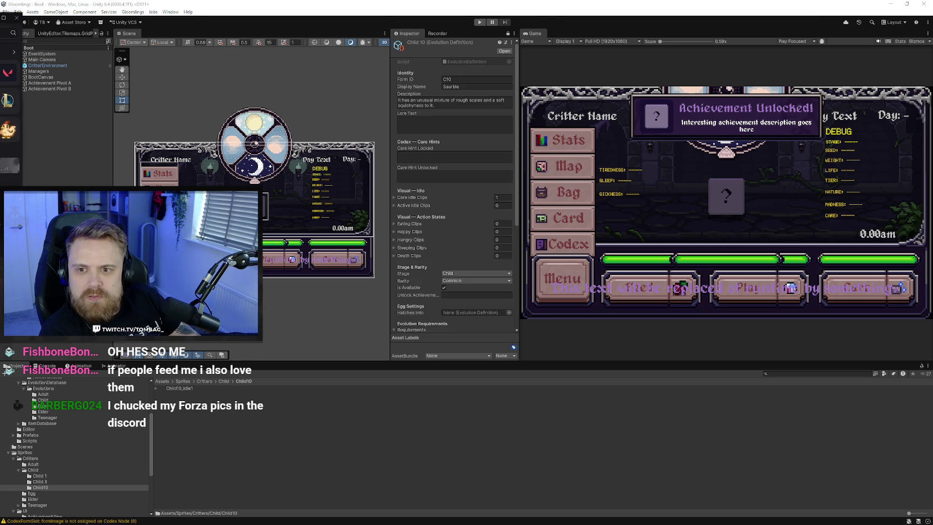
click(8, 100)
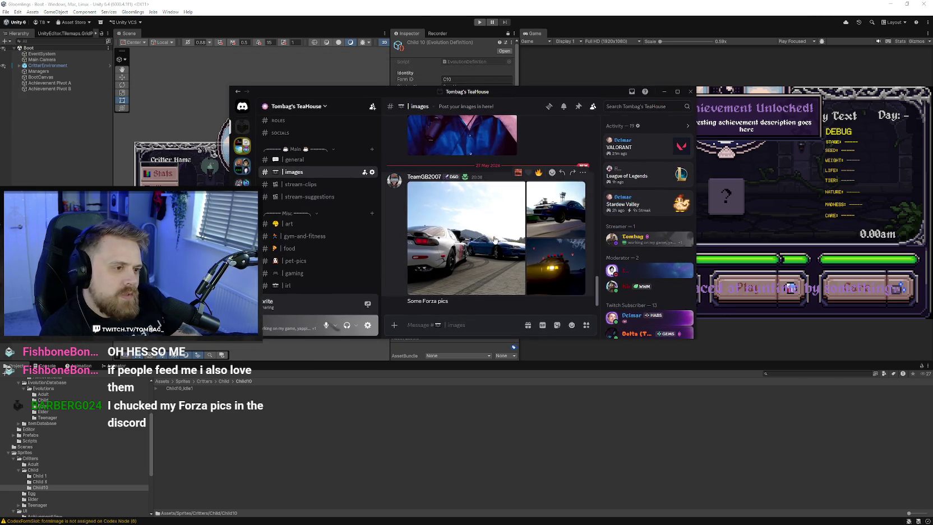
- Open the Forza photo post in #images and flip through several photos
click(474, 245)
click(474, 245)
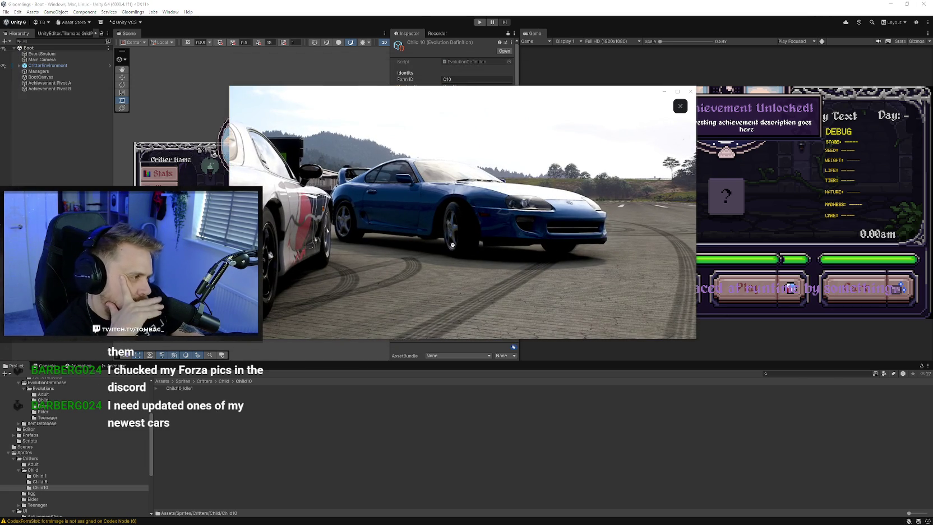
key(Right)
key(Right)
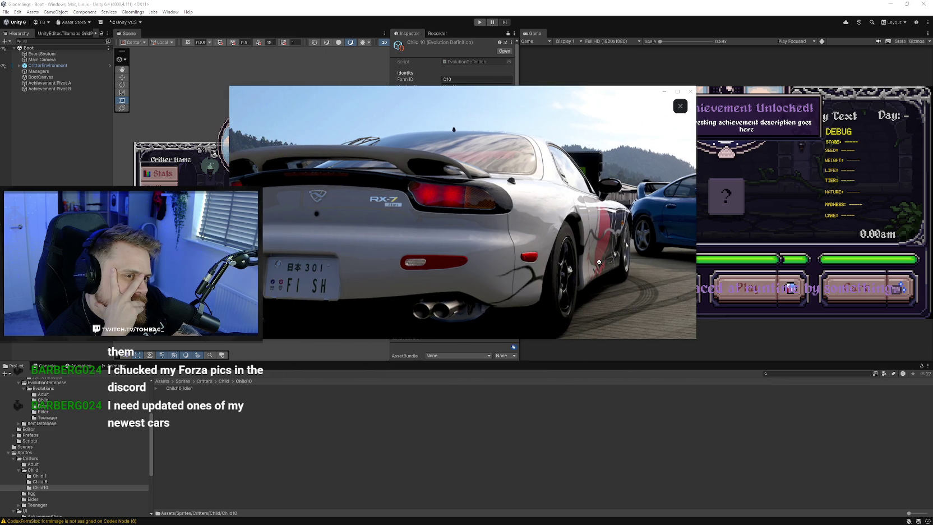
key(Right)
key(Right)
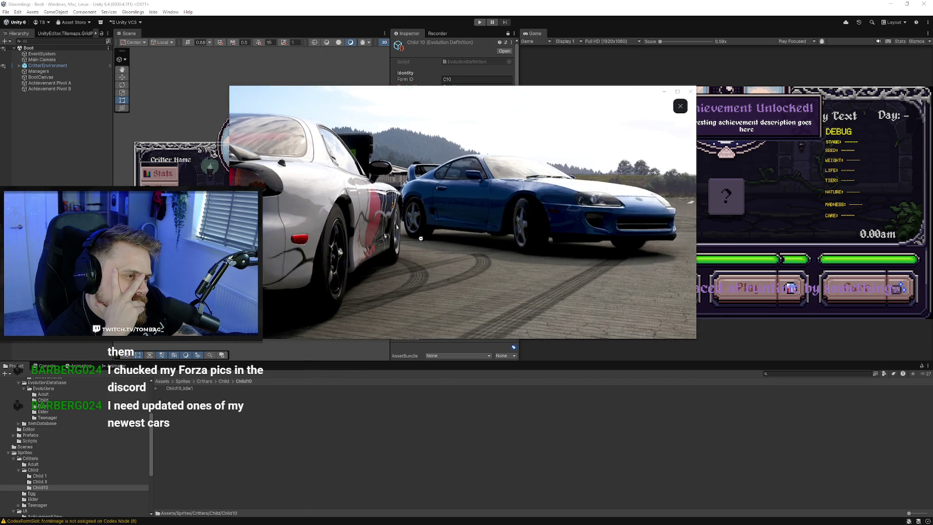
key(Right)
key(Right)
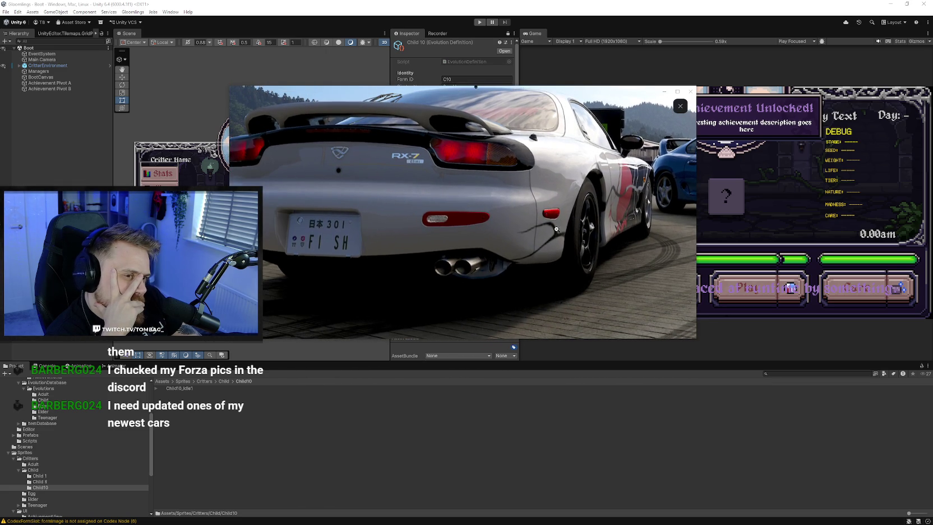
click(436, 218)
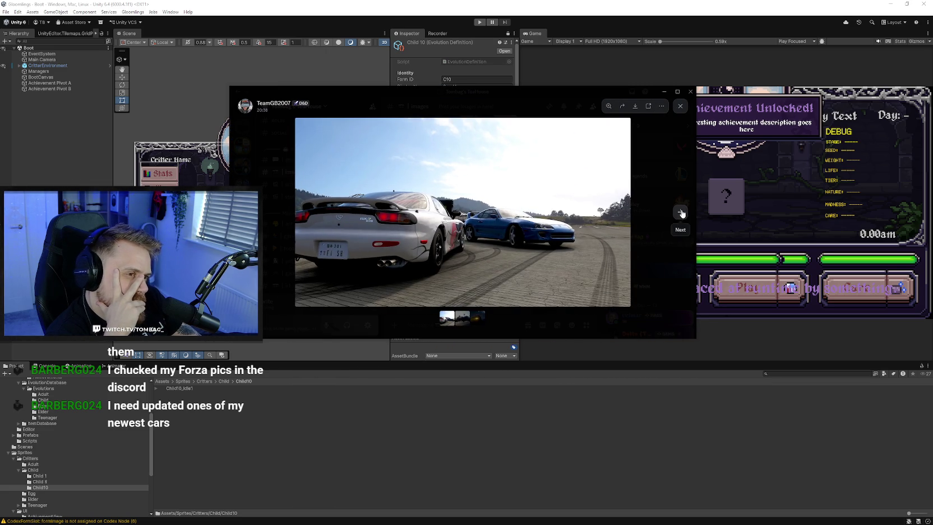
- Zoom into the blue Impreza and police car photos, then return to the first
click(679, 212)
click(464, 232)
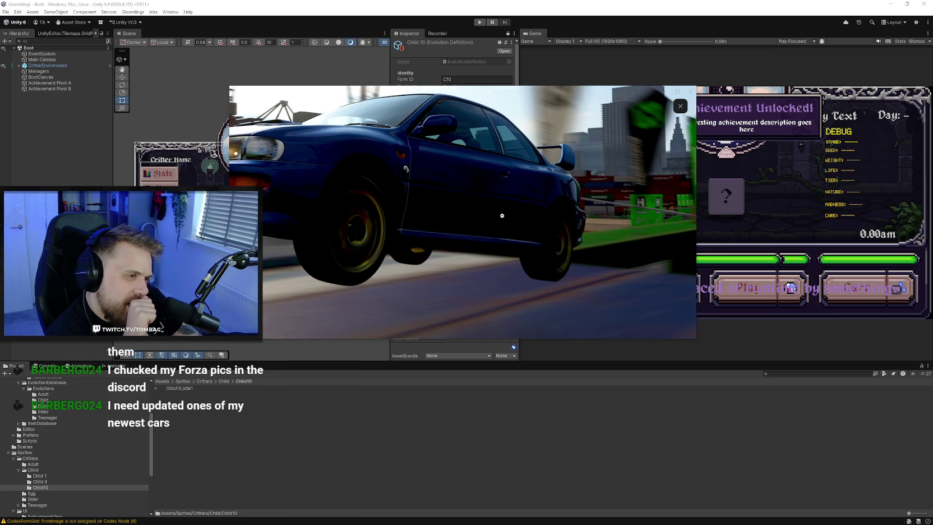
click(466, 210)
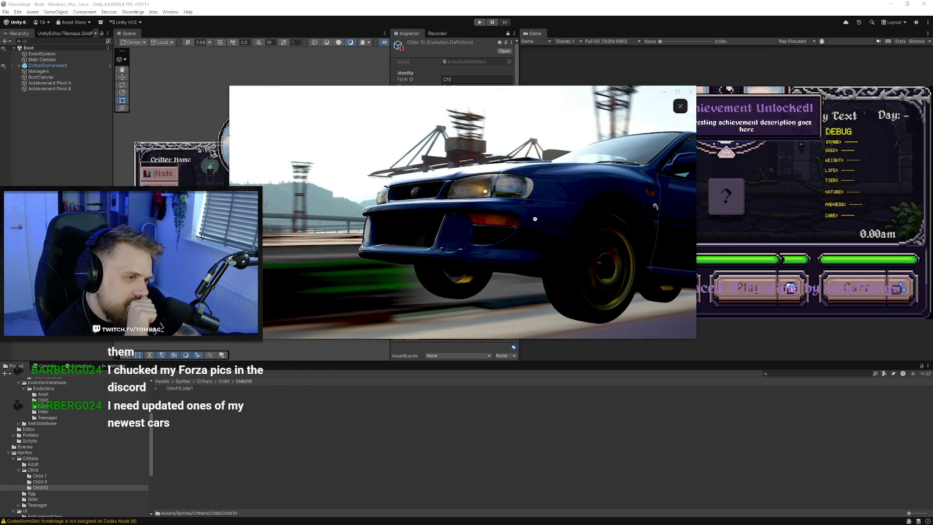
click(534, 218)
click(680, 213)
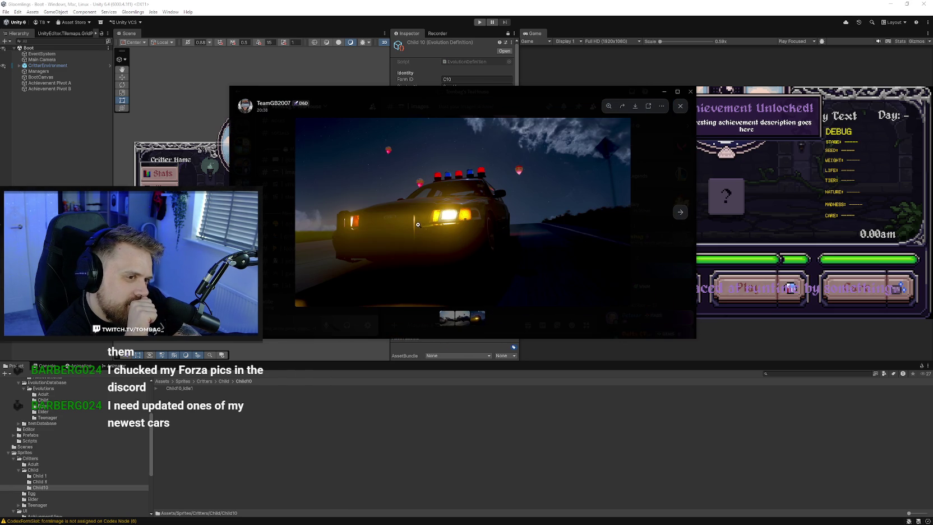
click(429, 229)
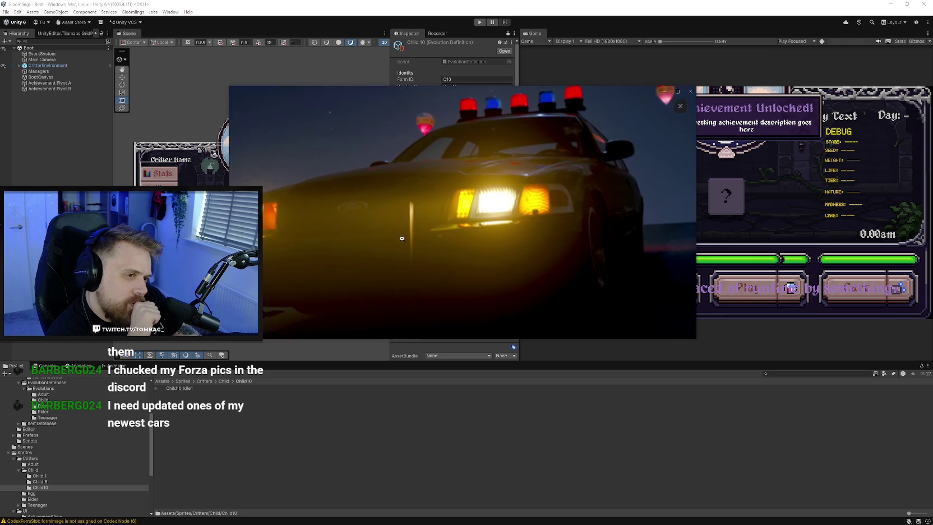
click(485, 240)
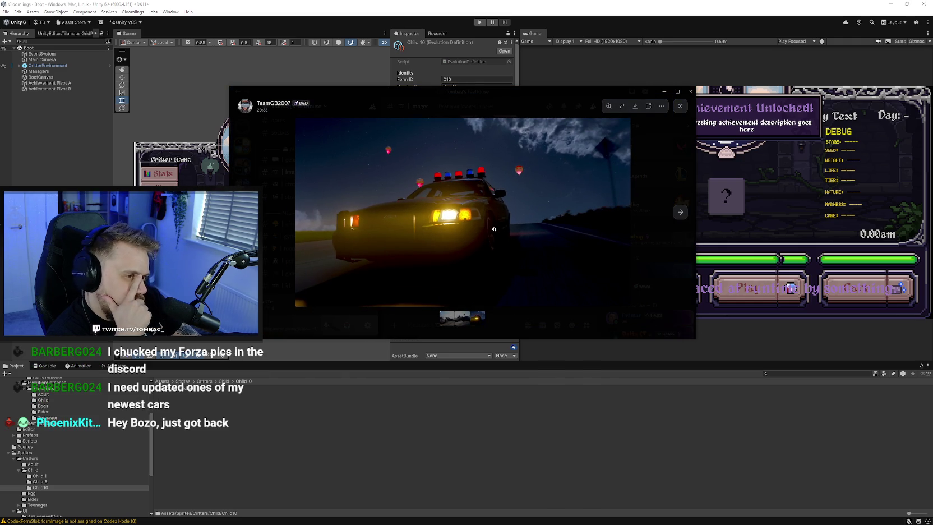
click(680, 212)
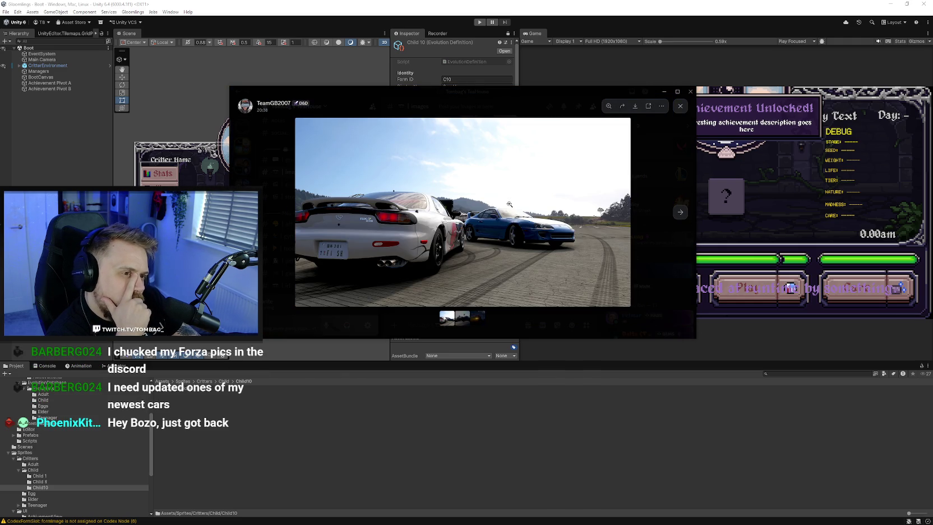
- Close the Discord photo viewer and return to the Unity editor
click(675, 182)
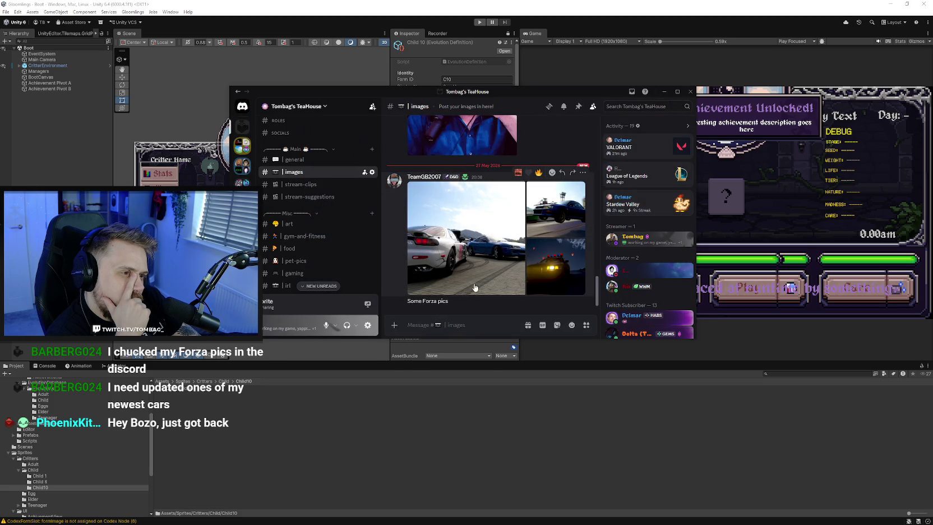
scroll(322, 236, down, 3)
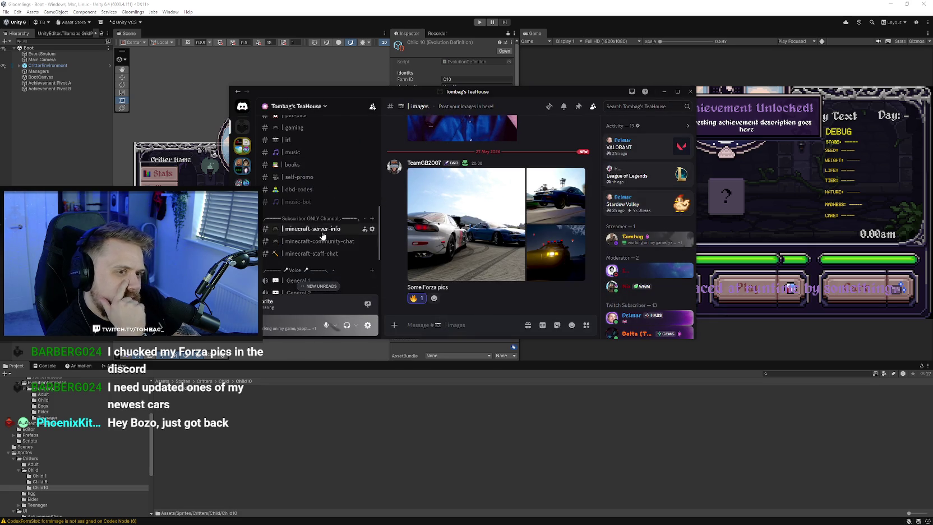
click(664, 91)
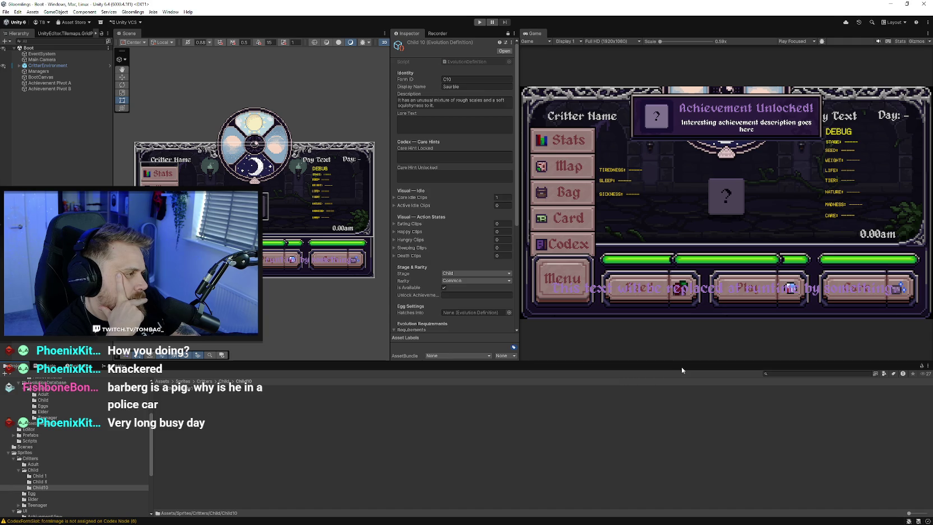
- Enlarge the Project panel, collapse the Child 10 Requirements section, and go to Aseprite
drag(681, 369, 680, 371)
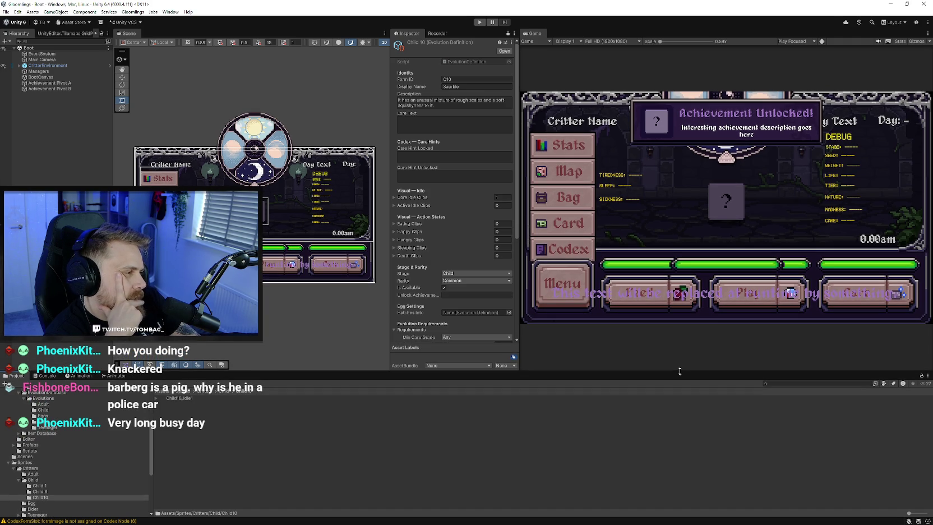
mouse_move(679, 371)
mouse_down()
mouse_move(683, 361)
mouse_move(688, 404)
mouse_up()
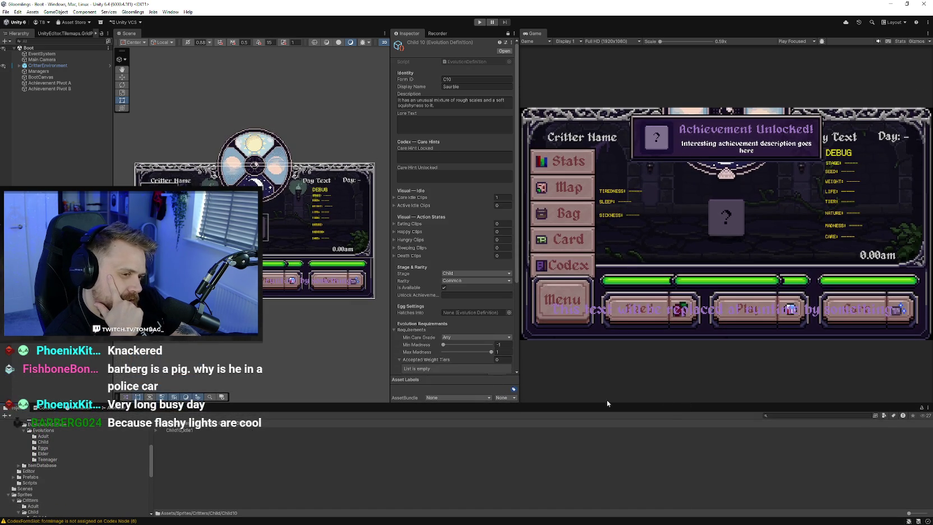
click(393, 329)
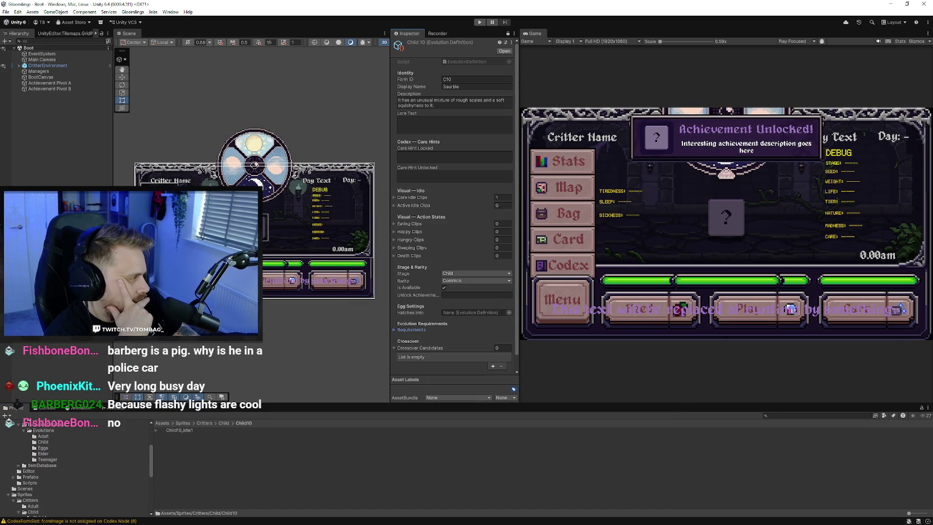
key(alt+Tab)
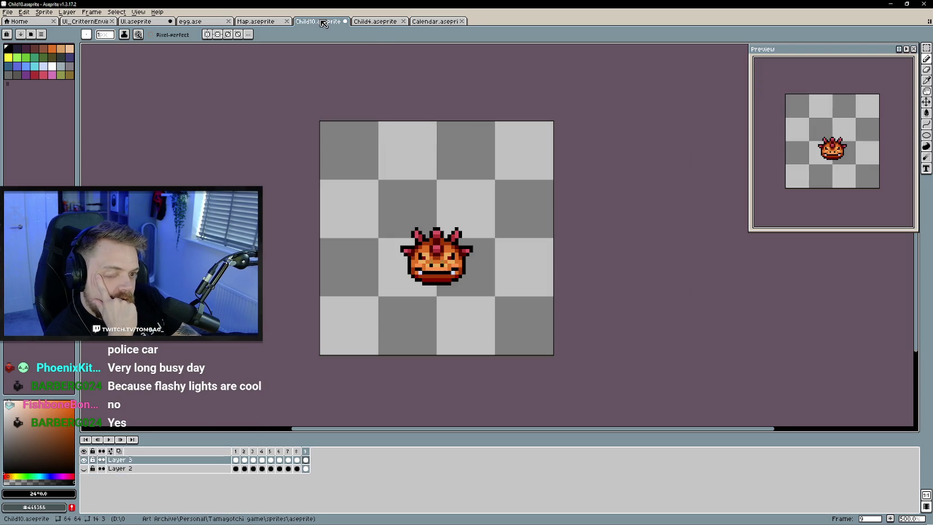
- Play Child10.aseprite's animation from frame 1, then minimize Aseprite
click(318, 21)
click(236, 451)
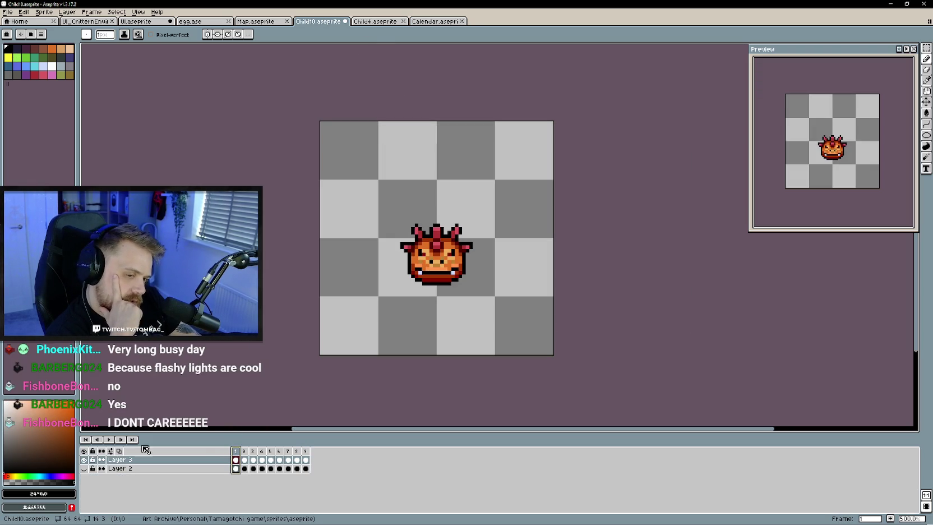
click(110, 440)
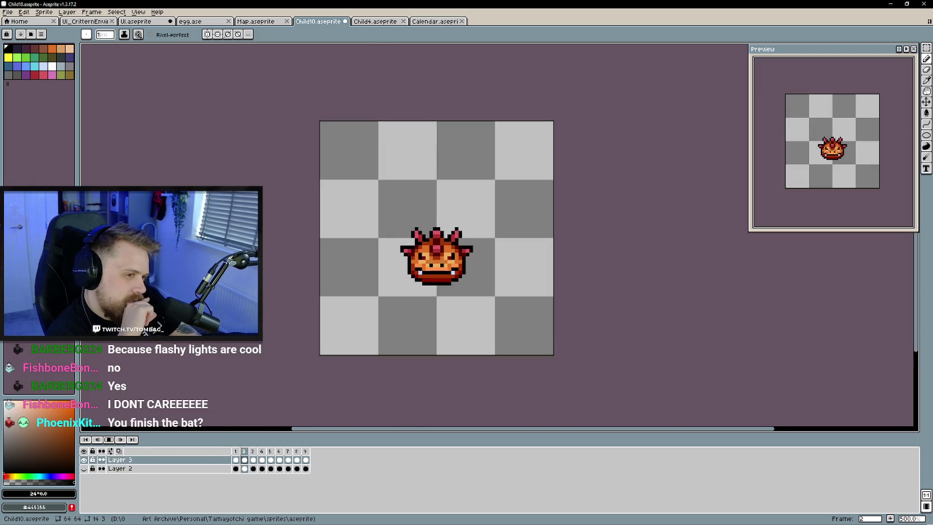
scroll(285, 288, down, 1)
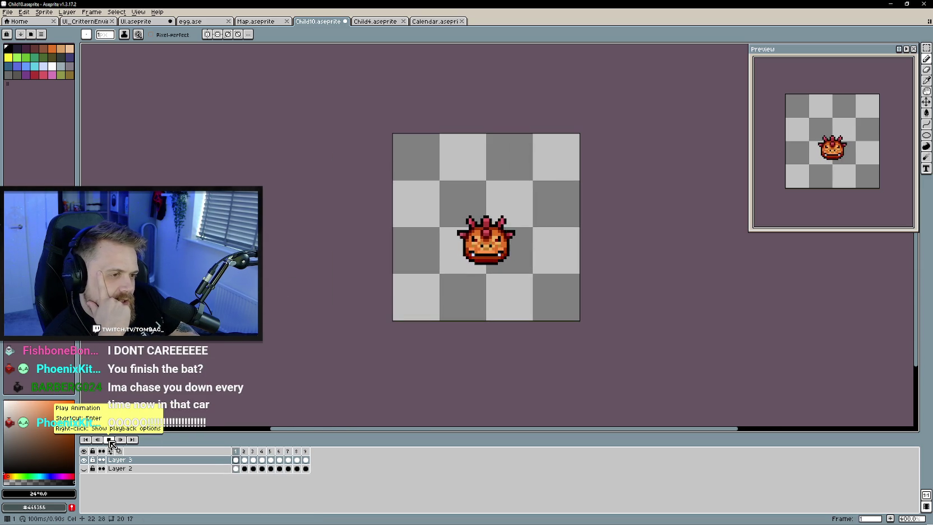
click(889, 4)
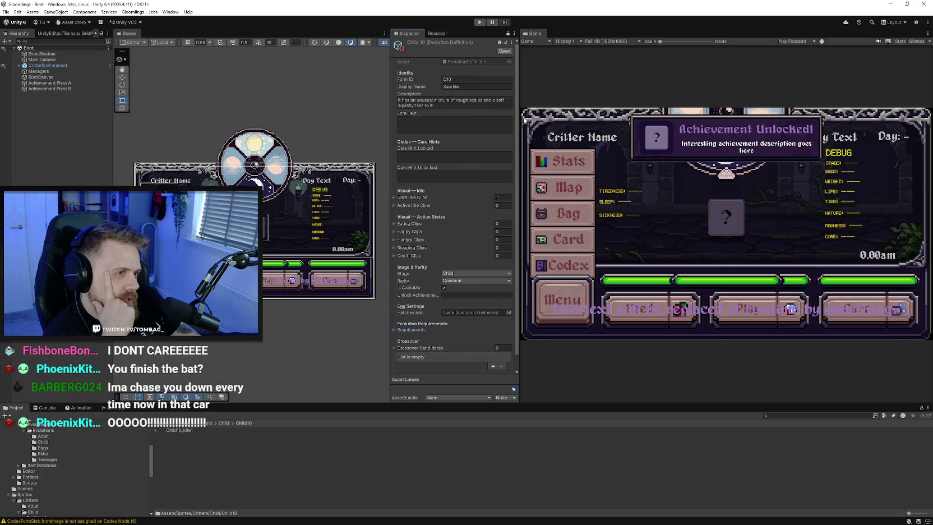
- Test-run the critter scene with the F1 debug overlay hidden, stop it, and go to Aseprite
click(485, 22)
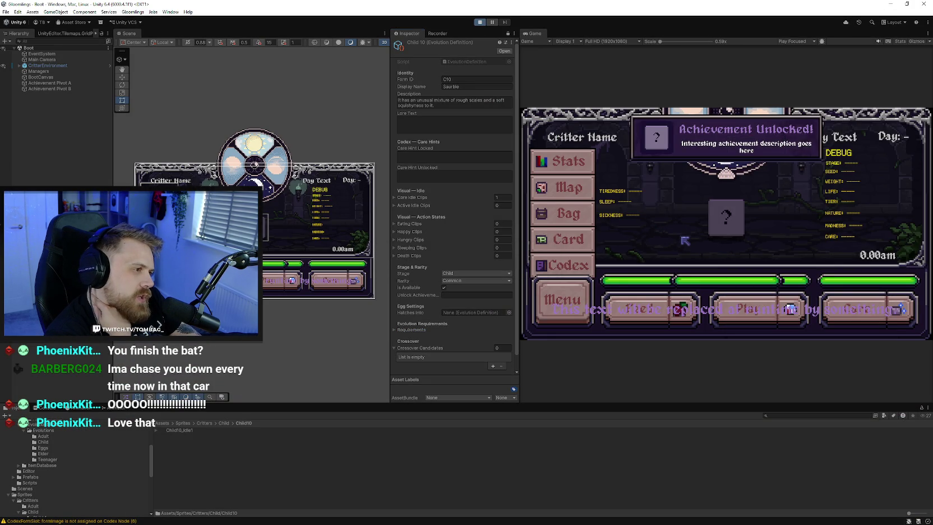
click(703, 181)
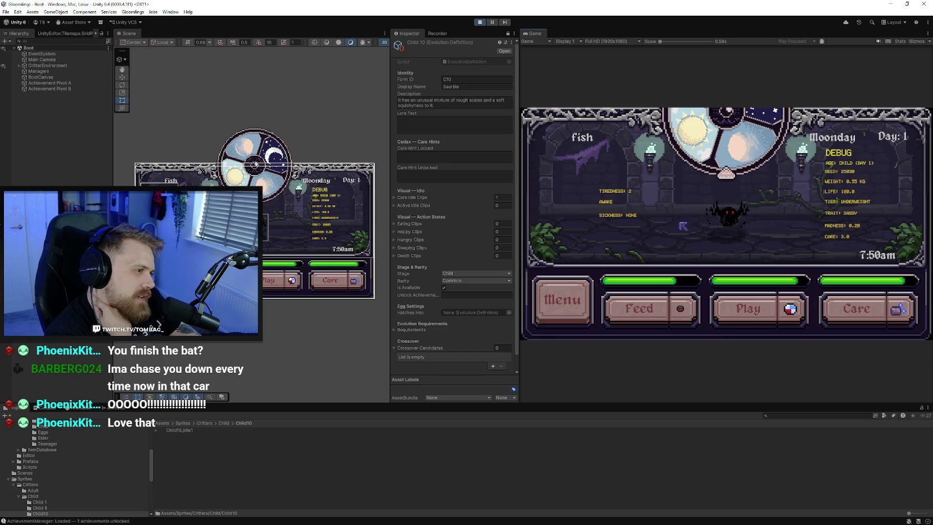
key(F1)
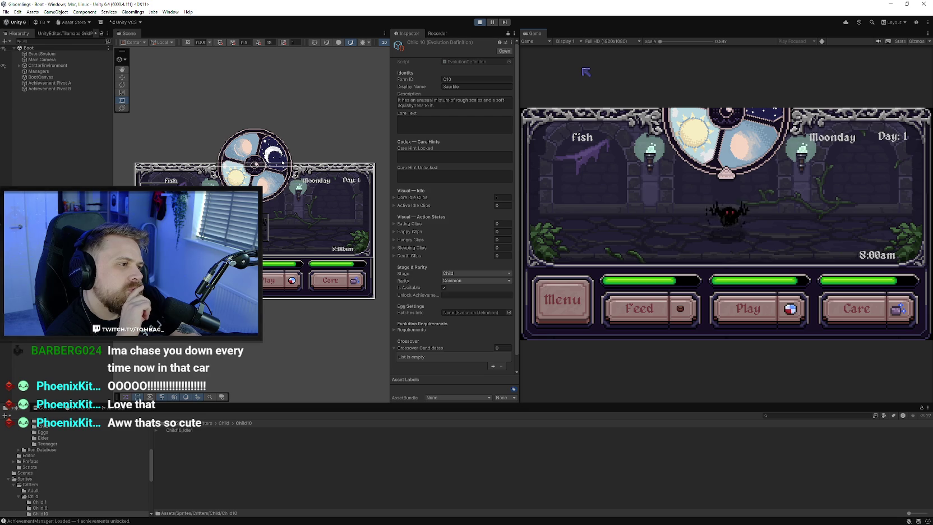
click(481, 22)
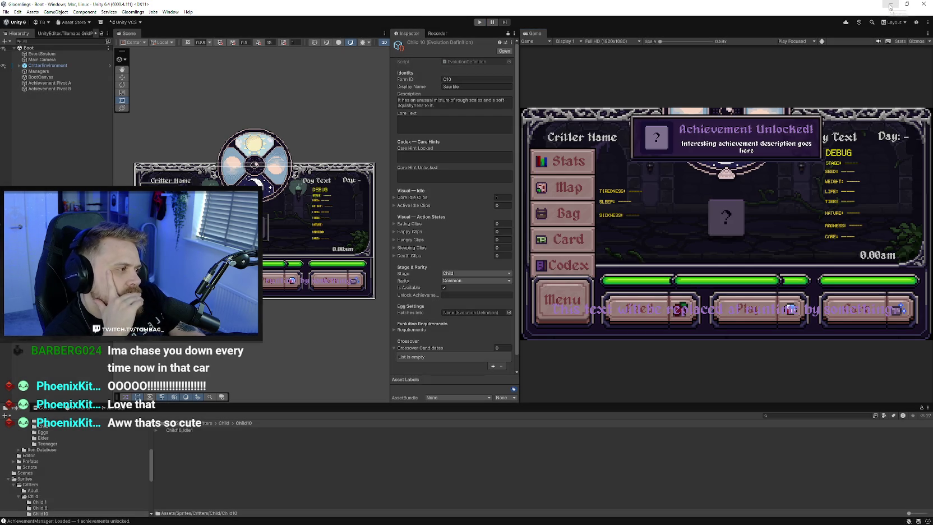
click(890, 5)
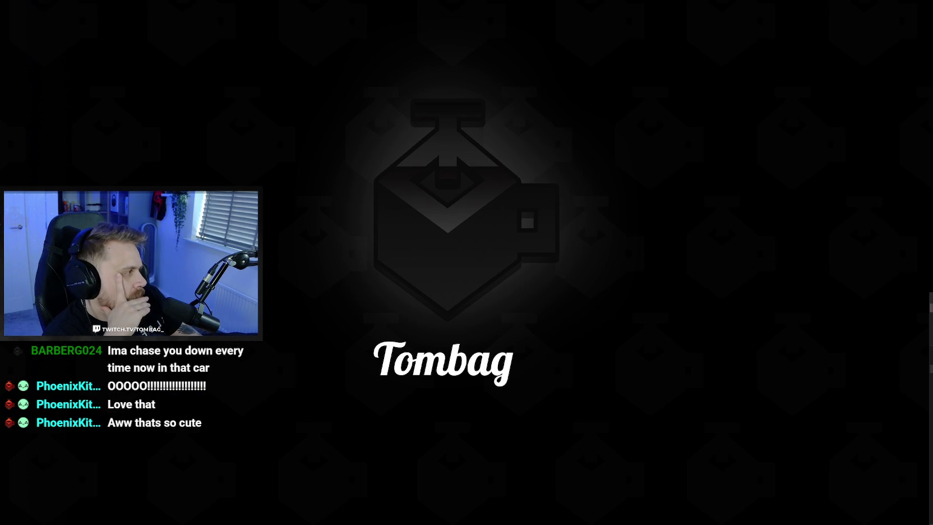
key(alt+Tab)
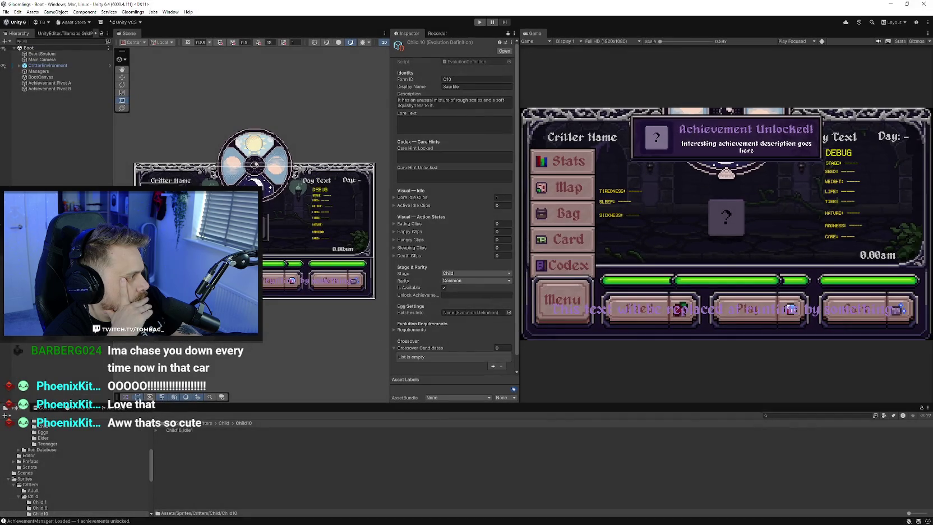
key(alt+Tab)
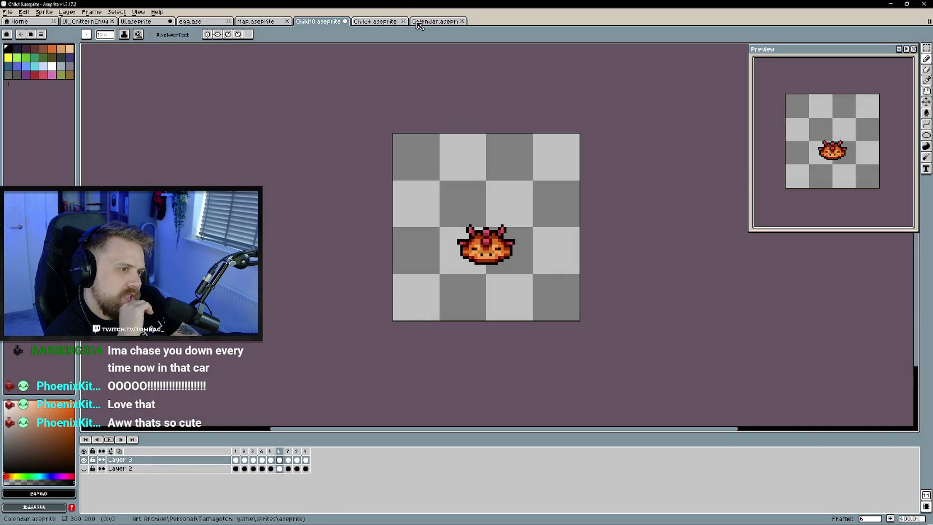
- In Child4.aseprite, fade Layer 2 to 8% opacity
click(376, 22)
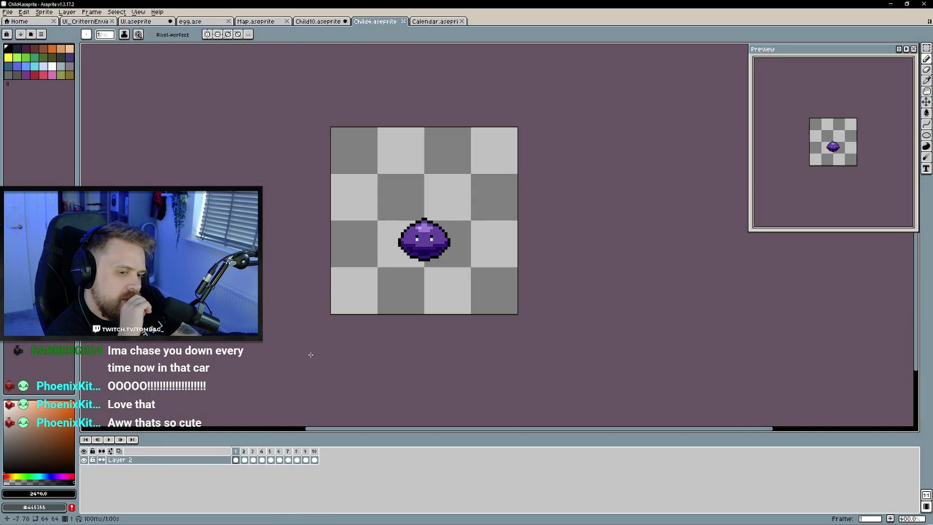
double_click(198, 460)
drag(302, 374, 208, 372)
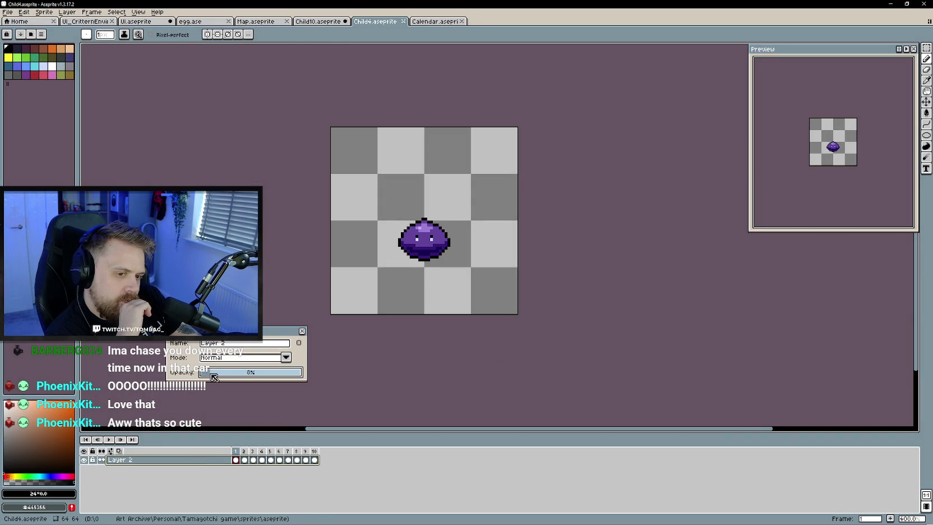
click(301, 330)
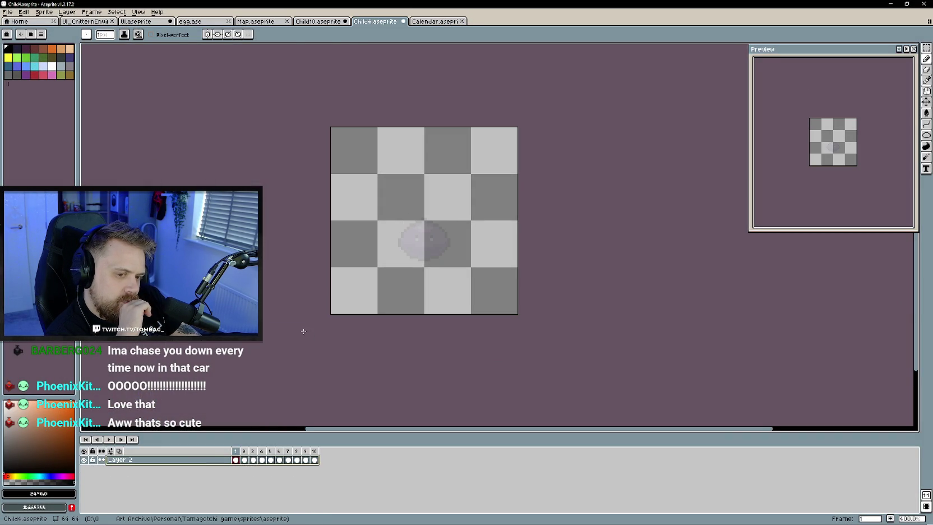
- Add Layer 3, turn on vertical symmetry, and draw the first mirrored head stroke
right_click(177, 459)
click(258, 467)
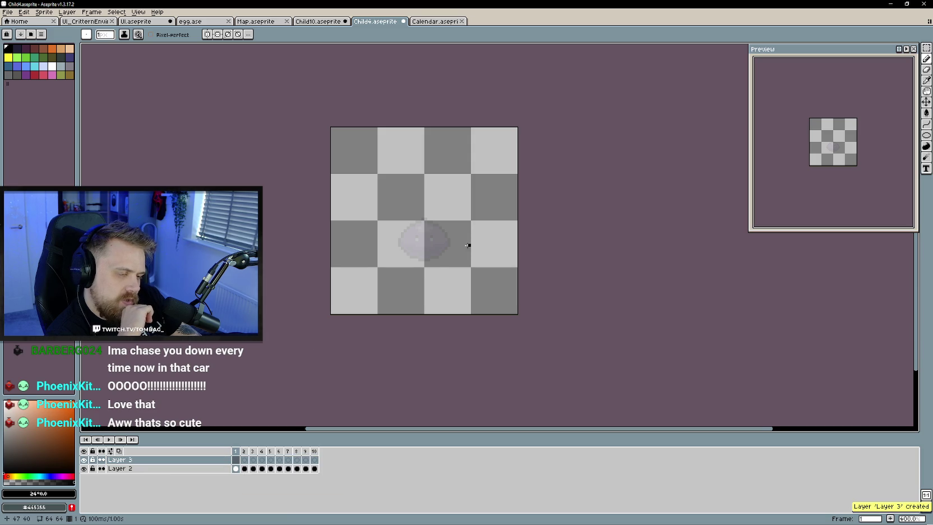
scroll(428, 251, up, 1)
scroll(423, 247, up, 2)
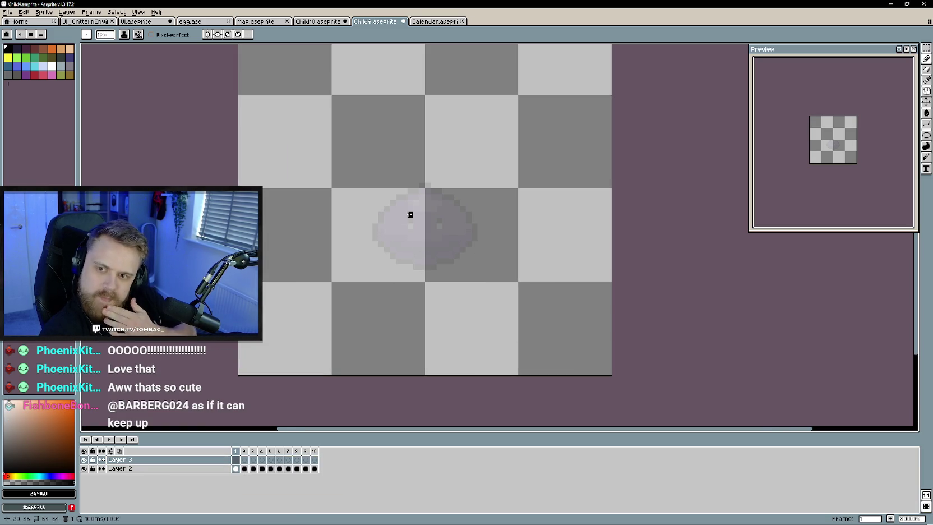
click(218, 35)
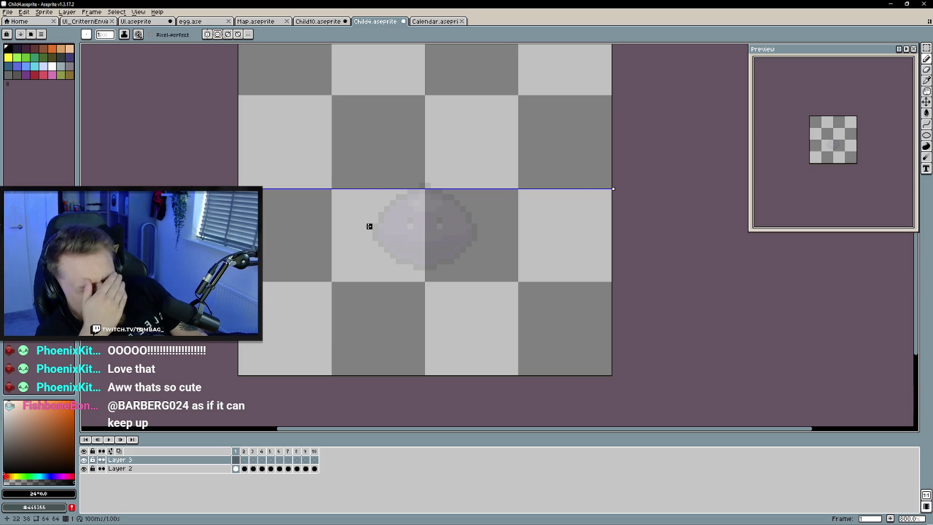
click(217, 34)
click(207, 34)
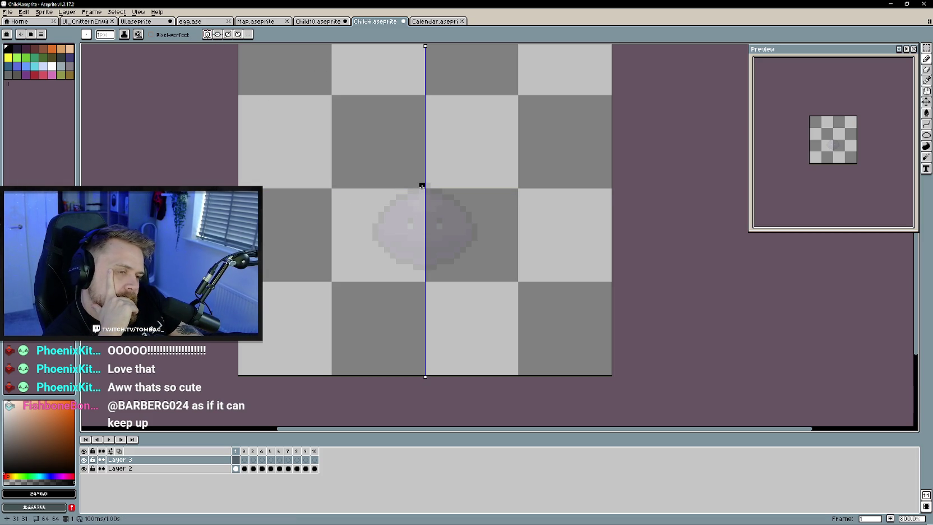
drag(422, 215, 417, 231)
- Trace the mirrored nose, head peak and lower body outline in black
mouse_move(423, 195)
mouse_down()
mouse_move(404, 195)
mouse_move(423, 233)
mouse_move(369, 207)
mouse_move(419, 237)
mouse_up()
drag(403, 191, 430, 176)
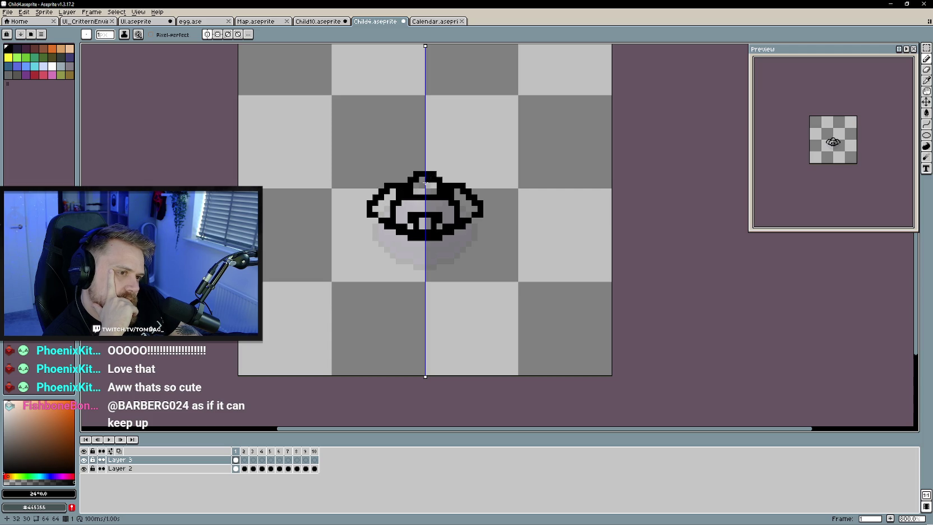
mouse_move(380, 221)
mouse_down()
mouse_move(399, 259)
mouse_move(417, 267)
mouse_move(401, 255)
mouse_up()
mouse_move(375, 221)
mouse_down()
mouse_move(429, 265)
mouse_move(385, 252)
mouse_up()
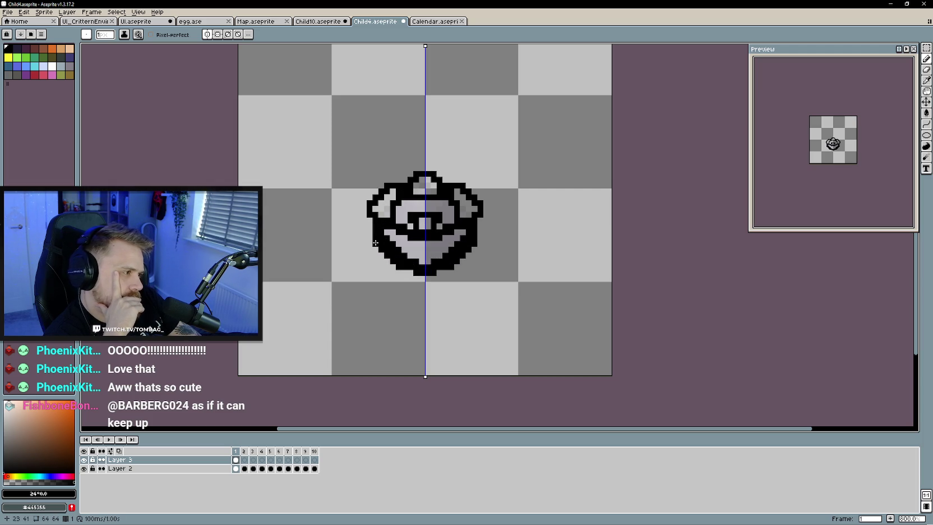
mouse_move(394, 231)
mouse_down()
mouse_move(412, 252)
mouse_move(380, 236)
mouse_move(399, 255)
mouse_up()
- Clean up the lower outline and erase a stray pixel inside the face
key(e)
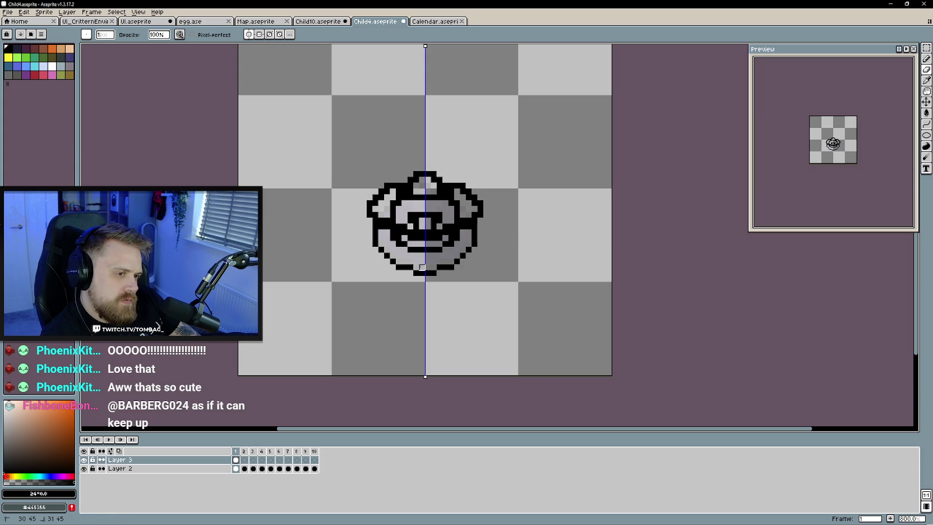
key(b)
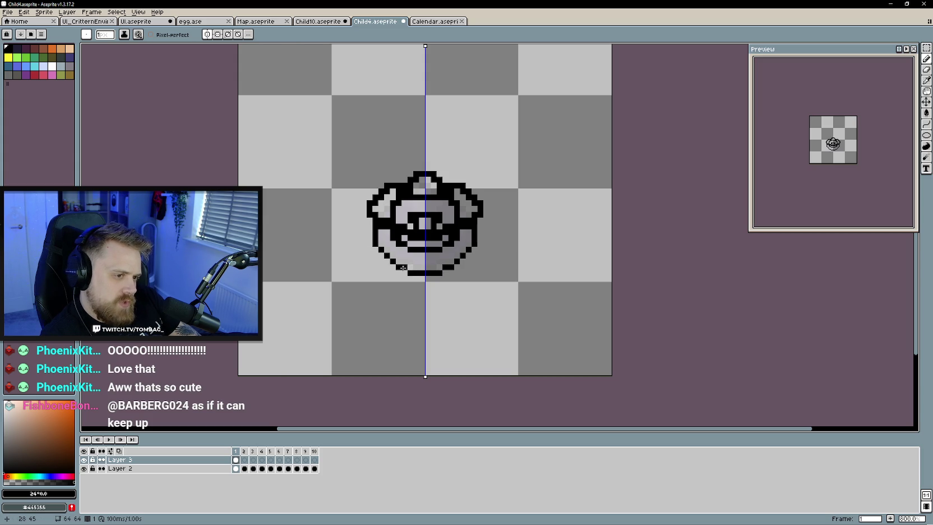
key(e)
drag(390, 257, 382, 254)
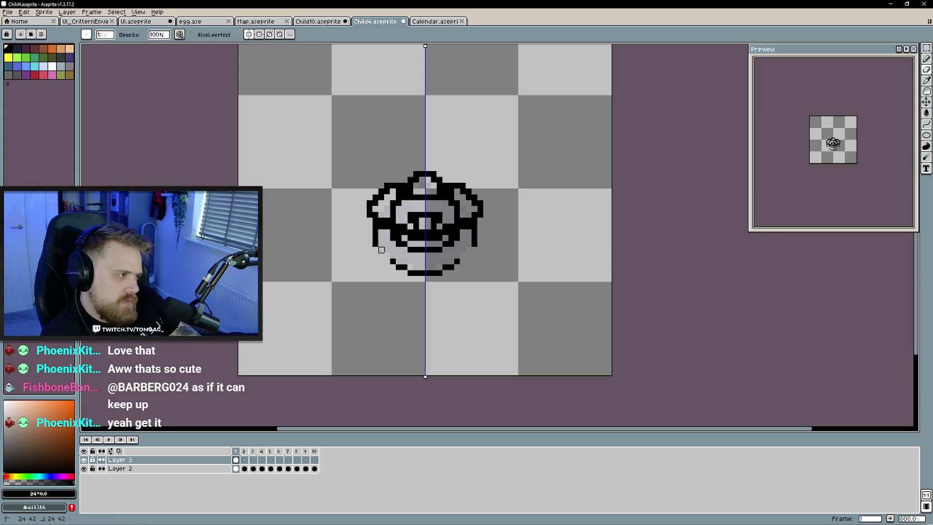
key(b)
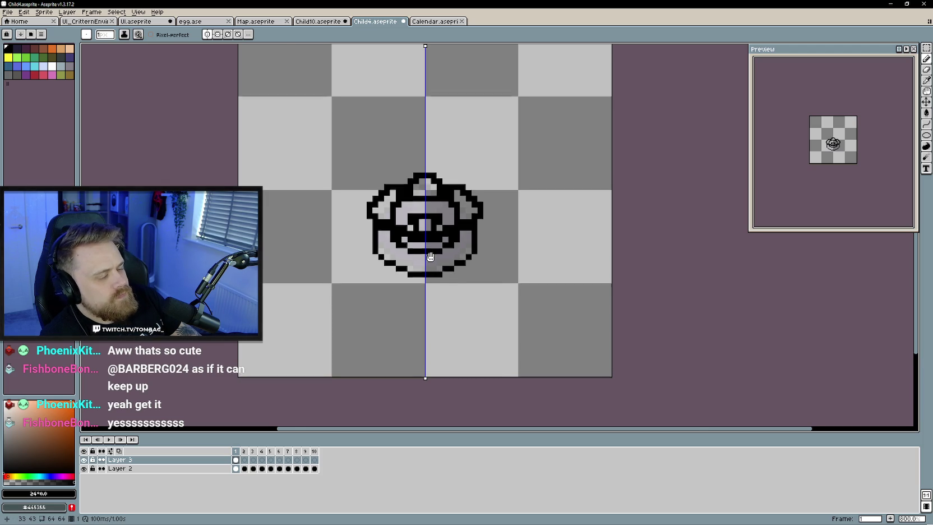
scroll(441, 267, up, 2)
click(487, 249)
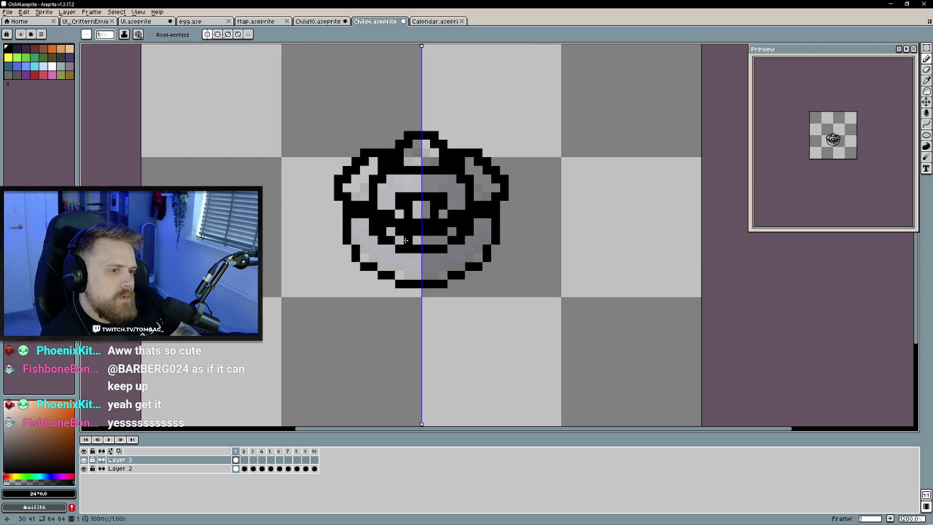
scroll(404, 240, down, 2)
scroll(420, 247, up, 2)
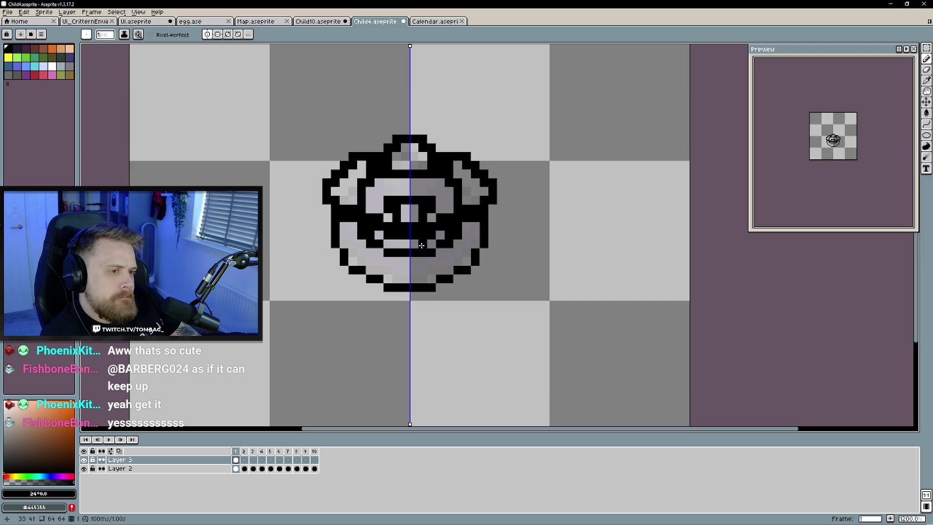
key(e)
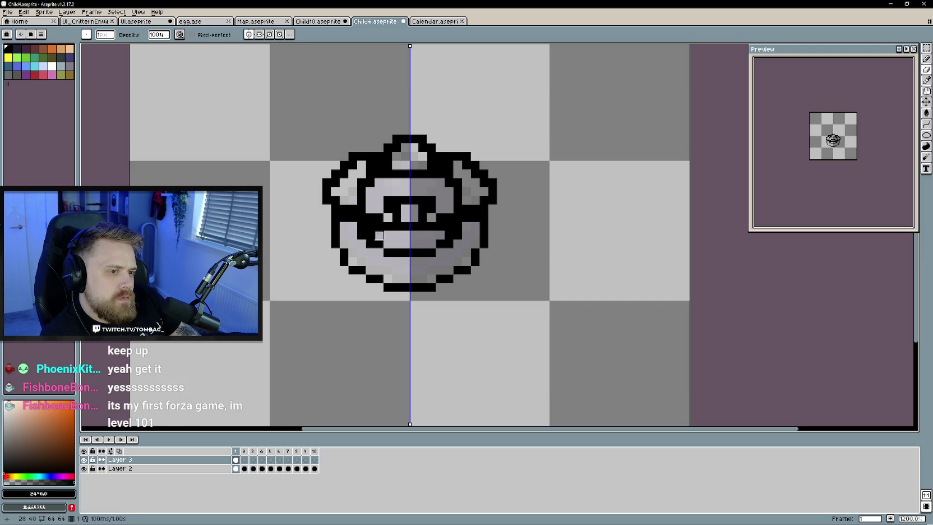
click(379, 226)
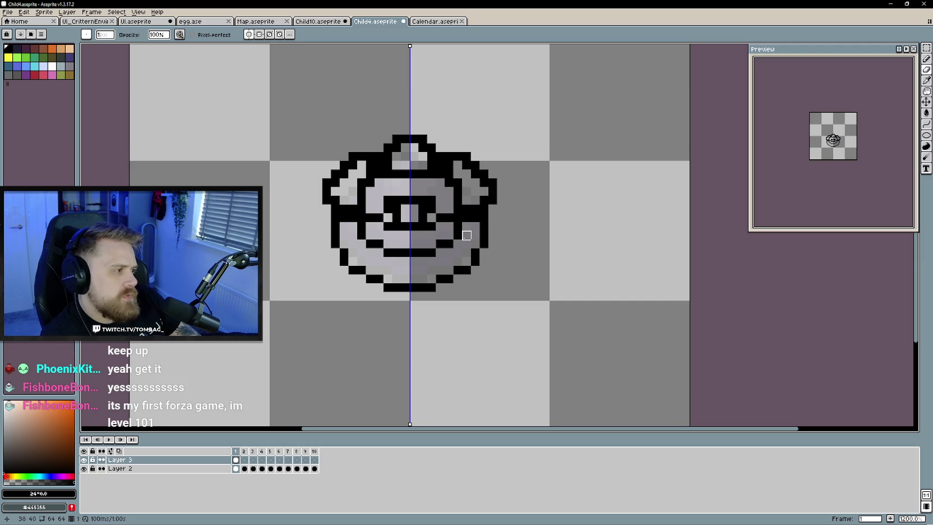
- Touch up the side outline and ear edges, undoing a stray lower-right pixel
click(475, 218)
mouse_move(484, 191)
mouse_down()
mouse_move(449, 165)
mouse_move(449, 174)
mouse_up()
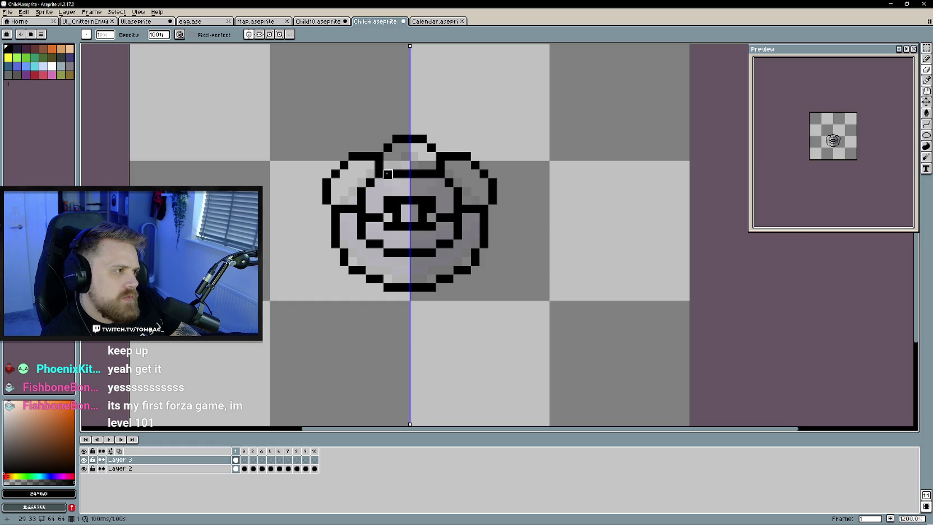
key(e)
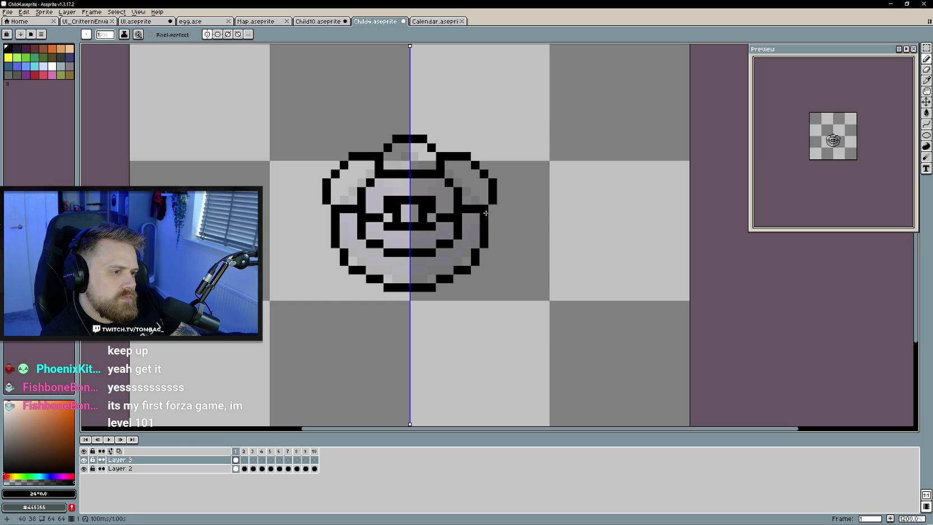
click(489, 218)
key(e)
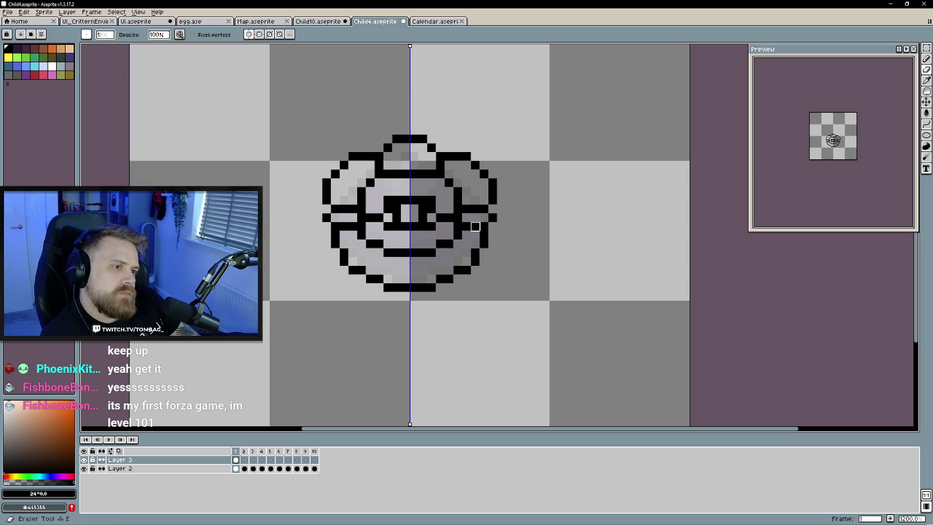
key(b)
click(490, 227)
click(485, 280)
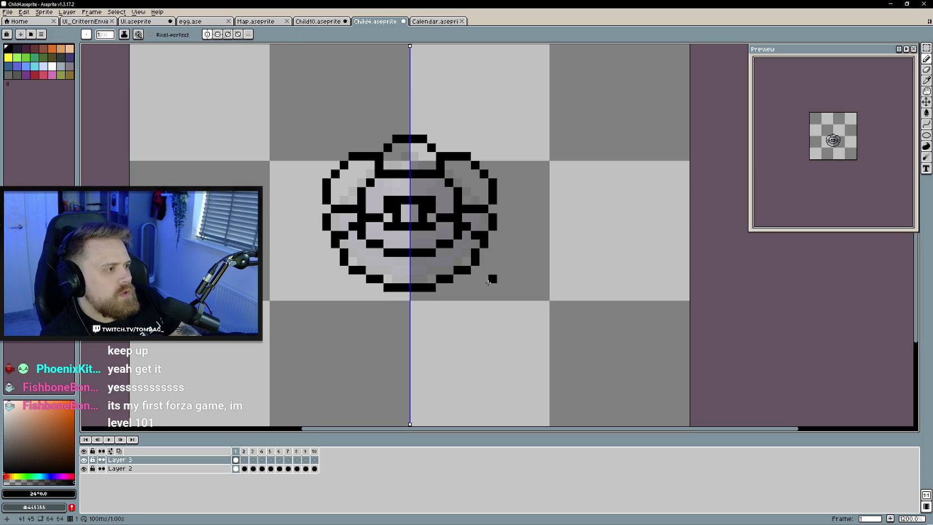
key(ctrl+z)
- Draw the central eye shape in the middle of the face
mouse_move(397, 224)
mouse_down()
mouse_move(396, 236)
mouse_move(404, 230)
mouse_up()
key(e)
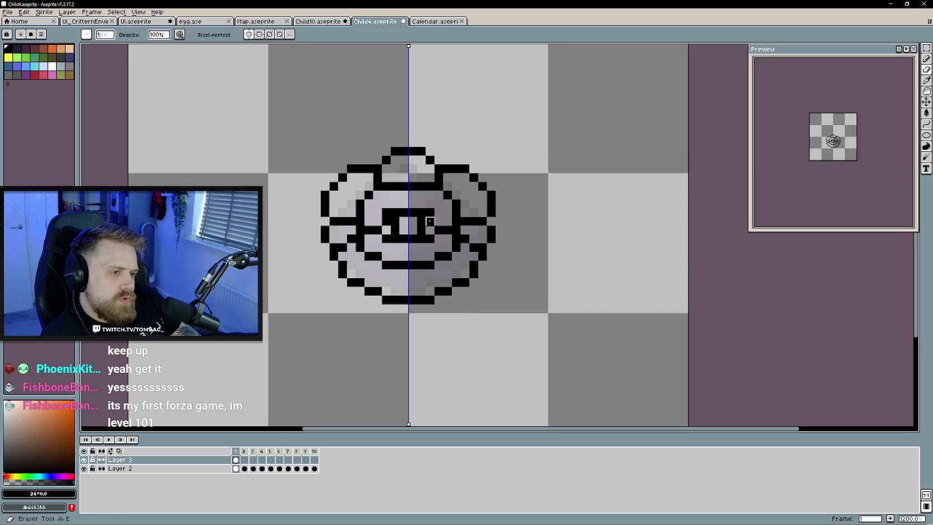
key(b)
click(387, 221)
mouse_move(385, 208)
mouse_down()
mouse_move(429, 221)
mouse_move(395, 204)
mouse_up()
key(e)
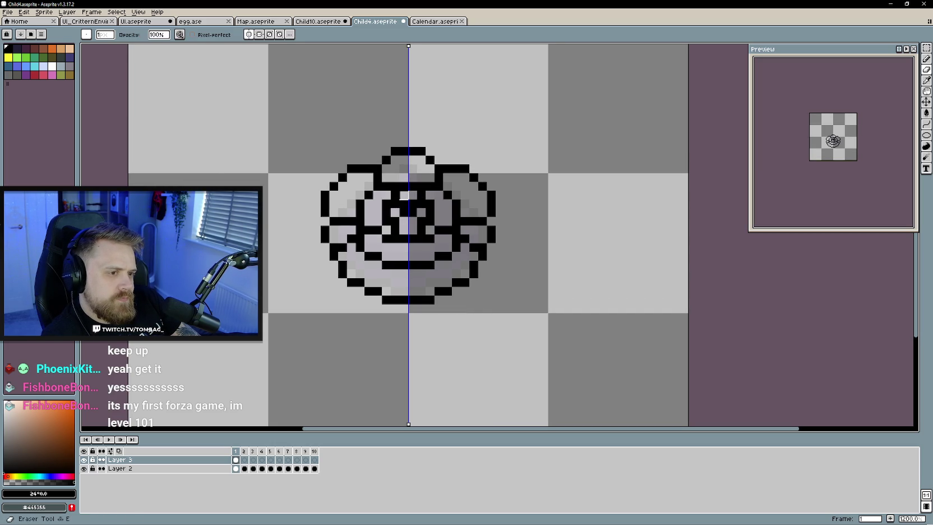
key(b)
click(413, 227)
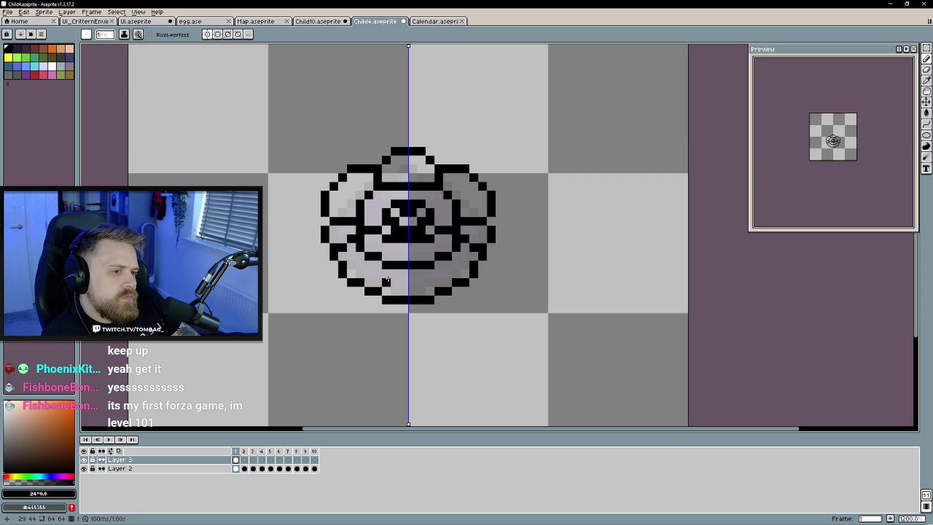
- Add mirrored black strokes in the sprite's lower middle
drag(388, 277, 386, 286)
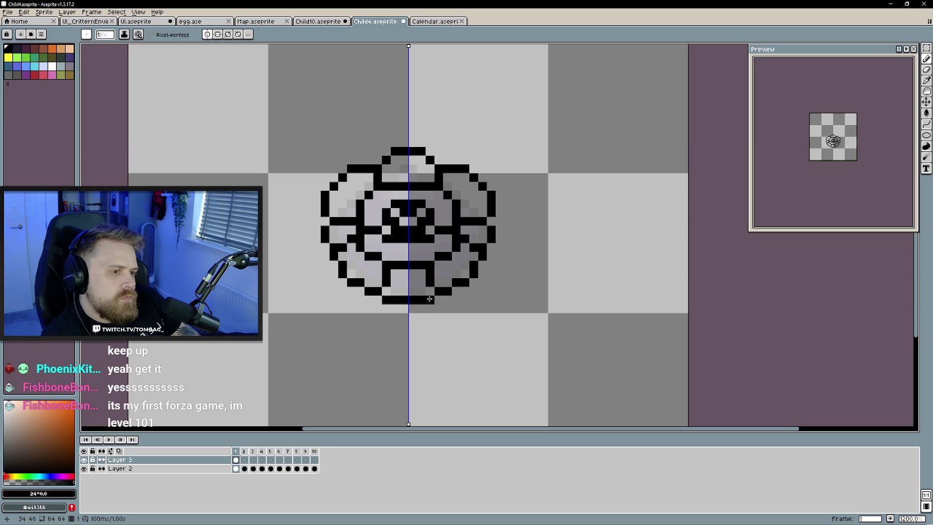
key(e)
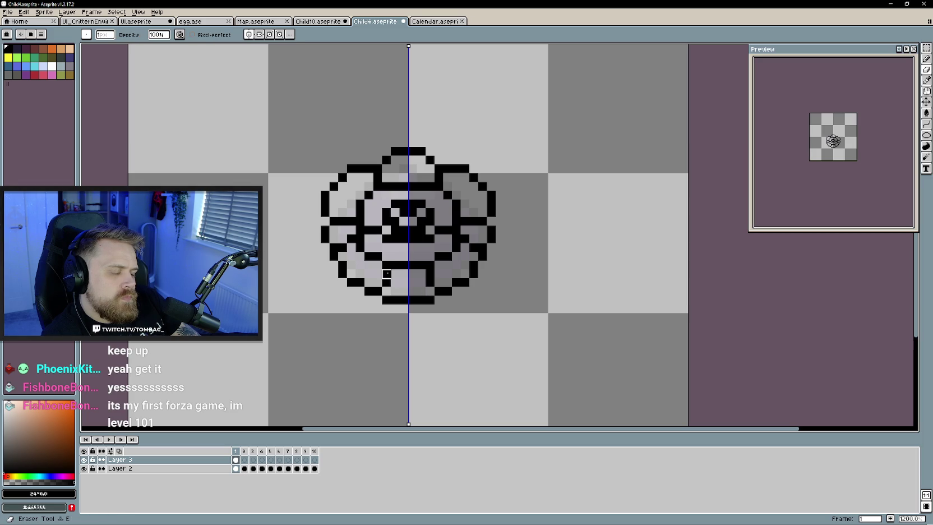
scroll(409, 320, down, 2)
scroll(391, 223, up, 2)
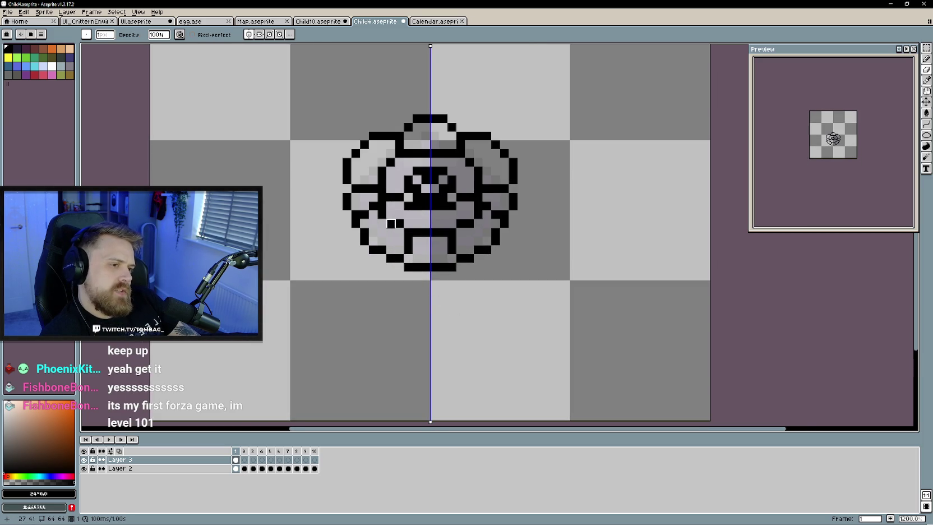
- Paint two mirrored white tooth pixels under the mouth, then cycle to the next sprite tab
click(52, 68)
click(408, 249)
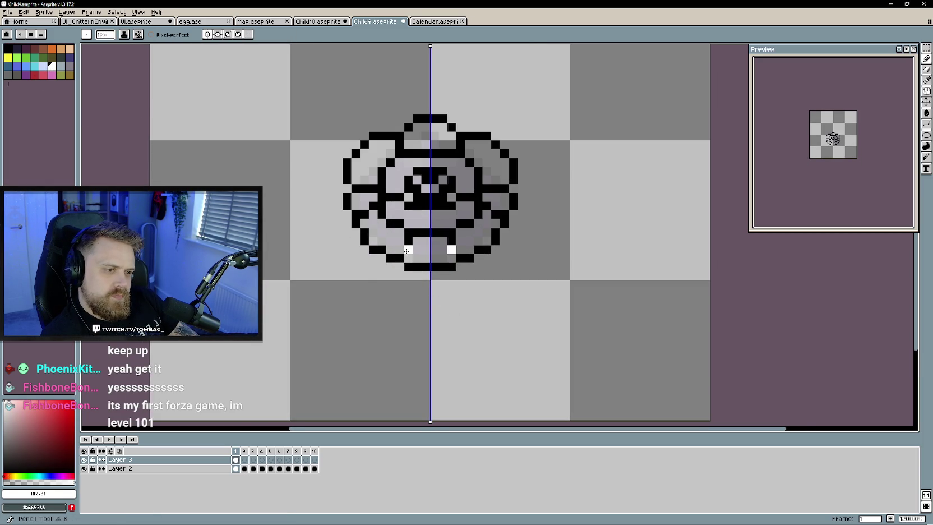
scroll(381, 293, down, 1)
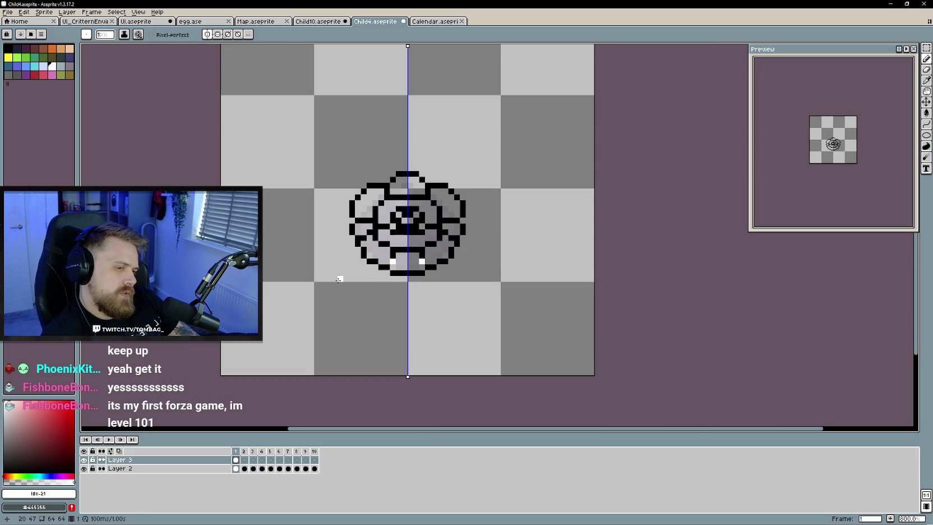
scroll(338, 279, up, 2)
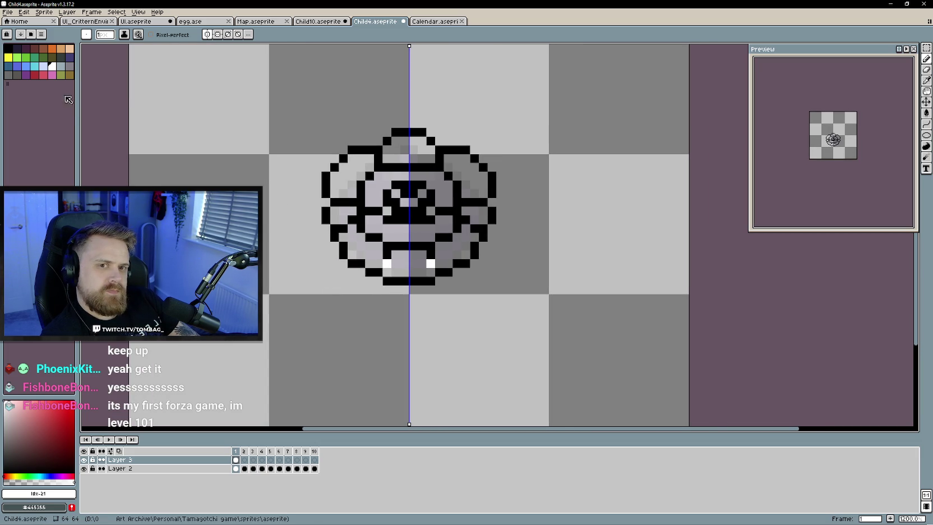
key(ctrl+shift+Tab)
key(ctrl+shift+Tab)
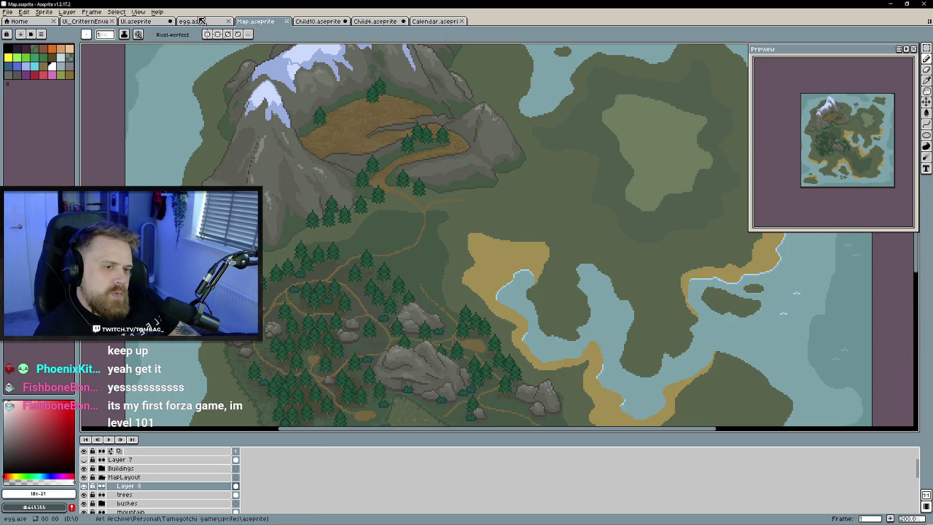
- Cycle through the open sprites and settle on egg.ase
key(ctrl+shift+Tab)
click(354, 22)
click(434, 21)
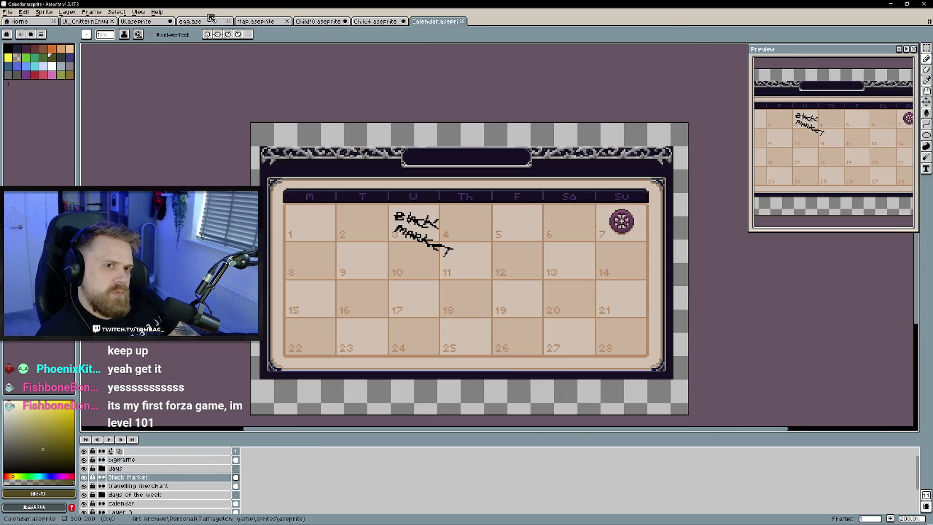
click(193, 23)
scroll(112, 483, up, 1)
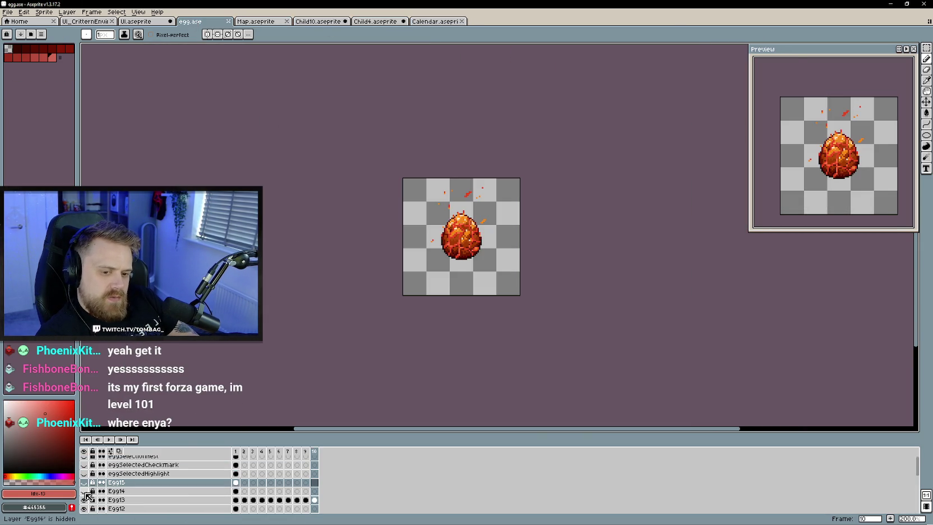
- Hide layers Egg14 through Egg5 so only magenta Egg4 shows, then return to Child4
click(85, 490)
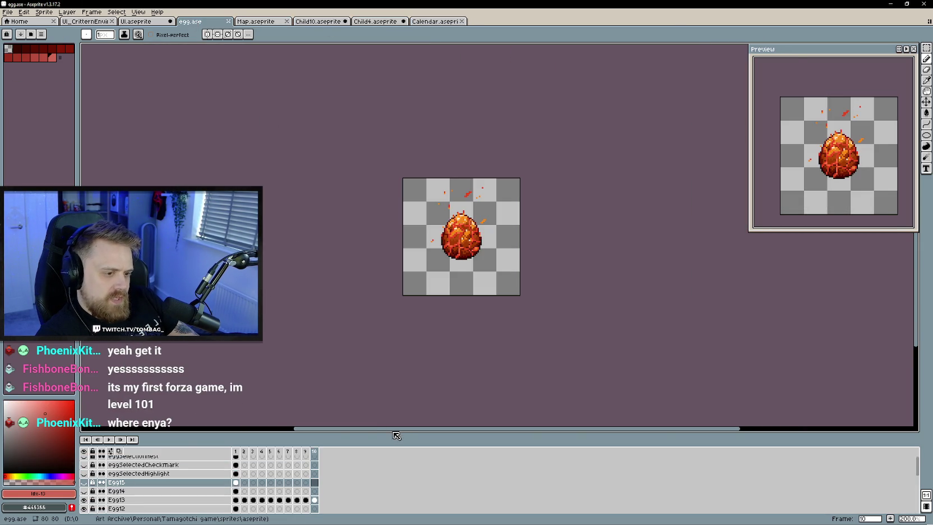
drag(390, 428, 390, 301)
drag(84, 373, 85, 444)
click(85, 453)
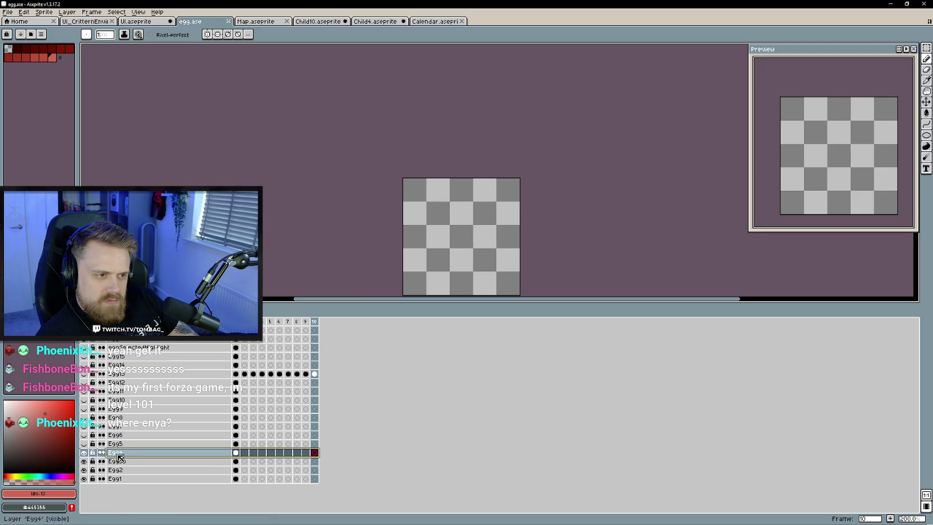
click(85, 453)
click(235, 452)
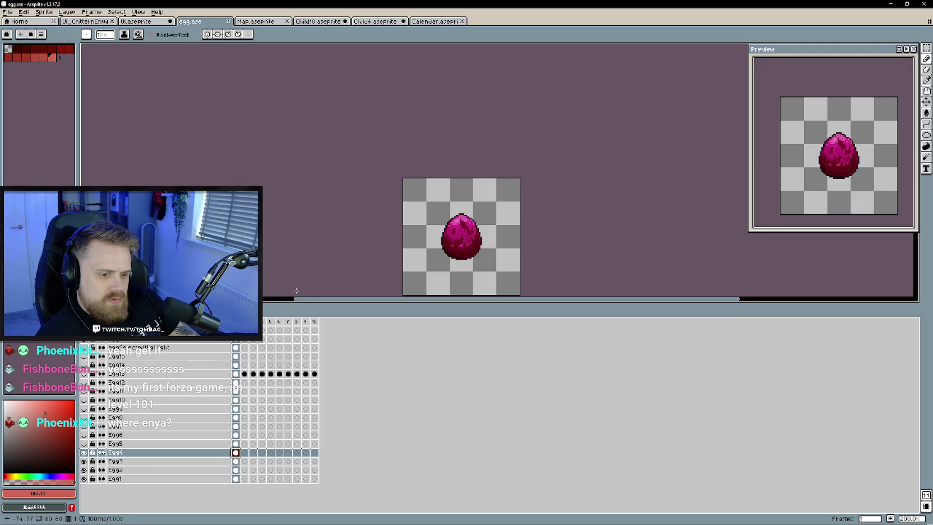
scroll(285, 241, right, 2)
scroll(396, 247, up, 1)
scroll(397, 248, up, 1)
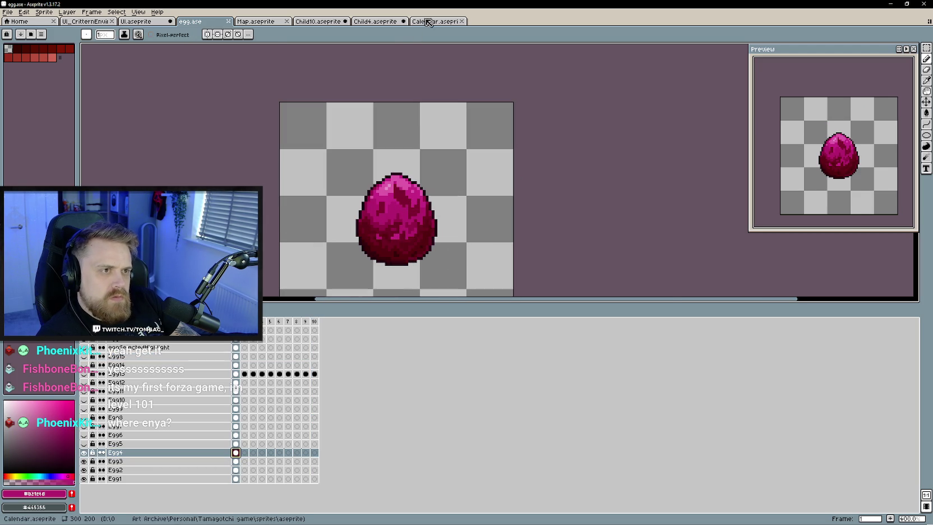
click(432, 22)
click(374, 21)
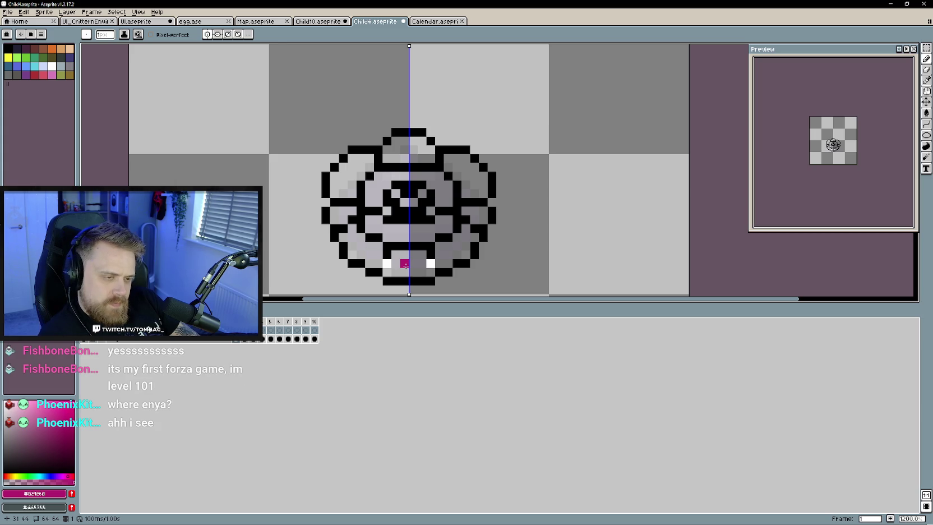
- Bucket-fill the critter's bottom band, sides, petals, centre and top cap with magenta
key(g)
click(405, 264)
click(357, 249)
scroll(356, 249, down, 2)
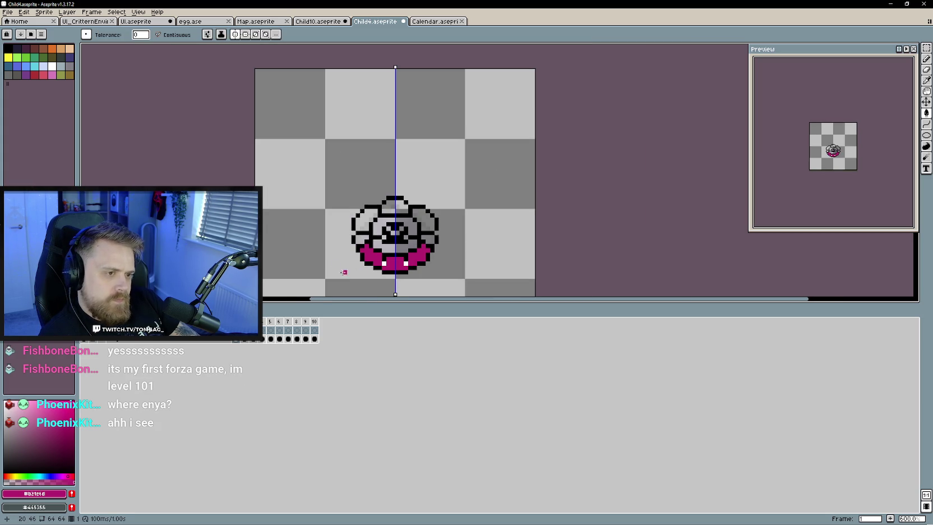
scroll(387, 235, up, 1)
click(395, 227)
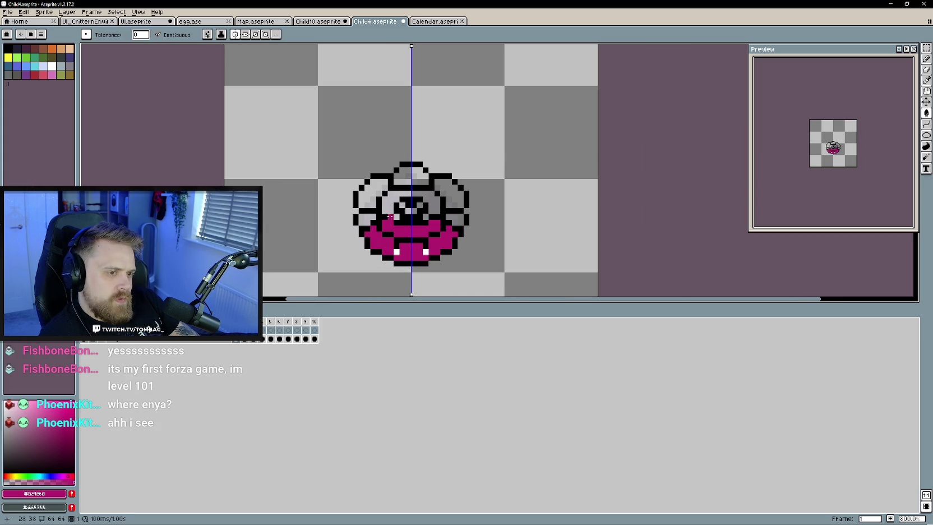
click(387, 207)
click(370, 193)
click(364, 220)
click(407, 175)
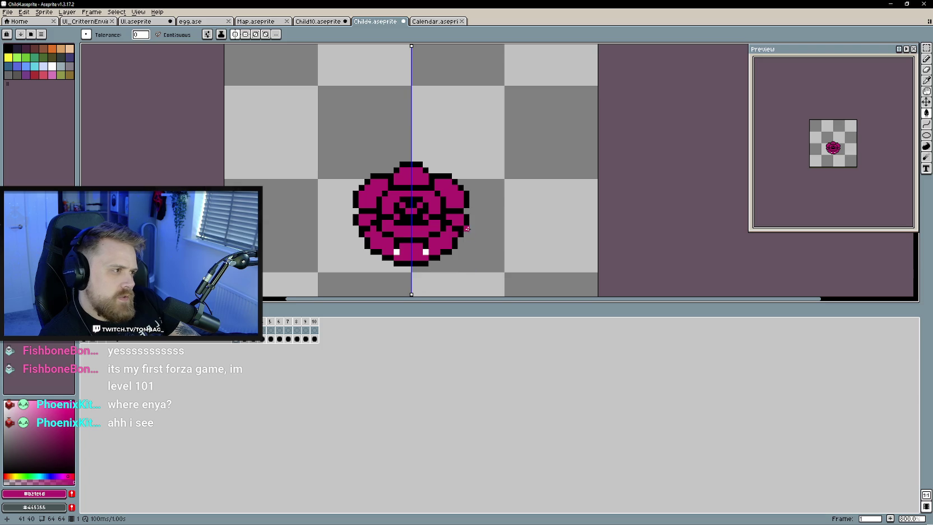
scroll(465, 224, down, 2)
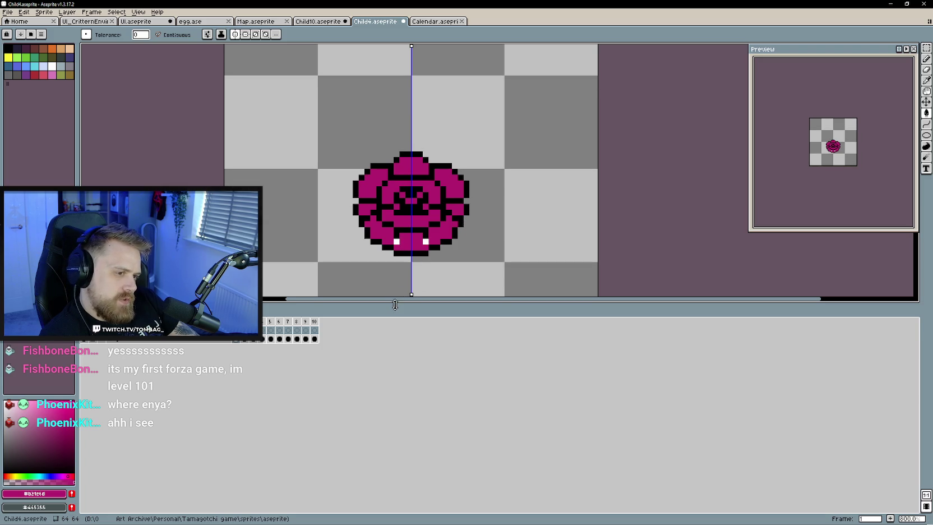
- Fill the lower petals and bottom centre with a darker magenta
drag(395, 304, 395, 426)
scroll(370, 323, down, 1)
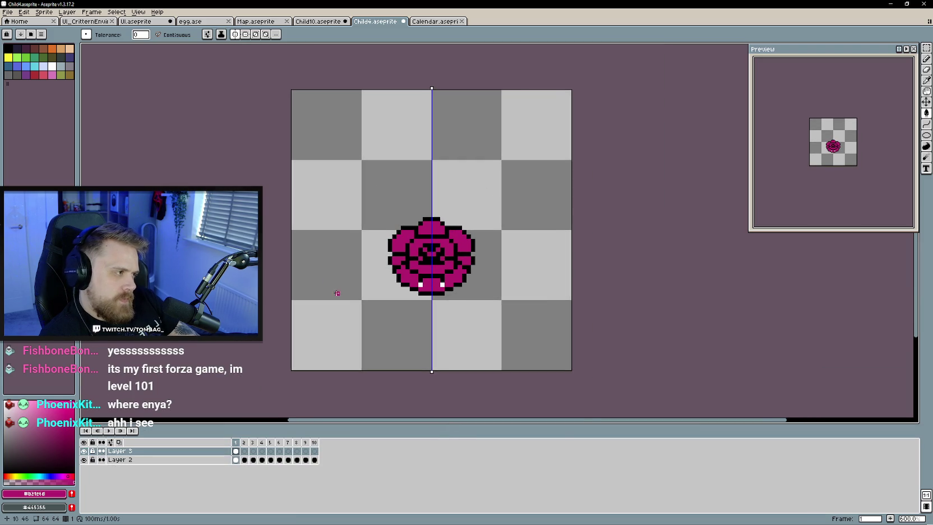
scroll(336, 277, up, 1)
scroll(336, 271, right, 2)
drag(59, 459, 35, 450)
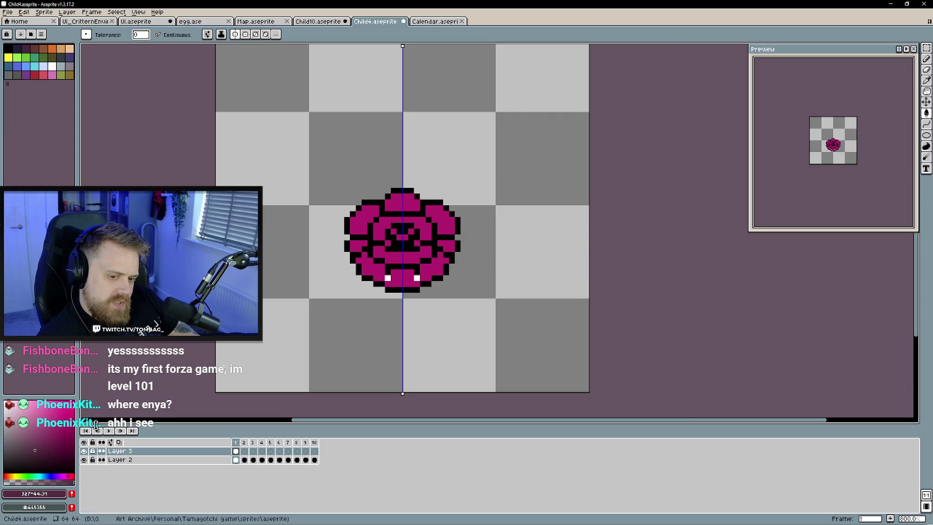
scroll(383, 274, up, 1)
click(392, 283)
click(345, 275)
scroll(358, 325, down, 1)
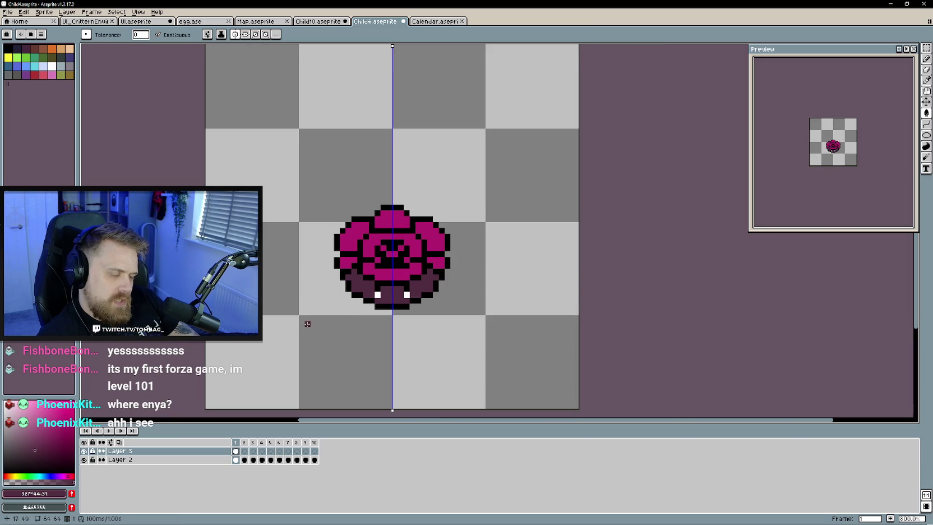
- Refill the lower petals and bottom centre with a greyer dark purple
click(21, 449)
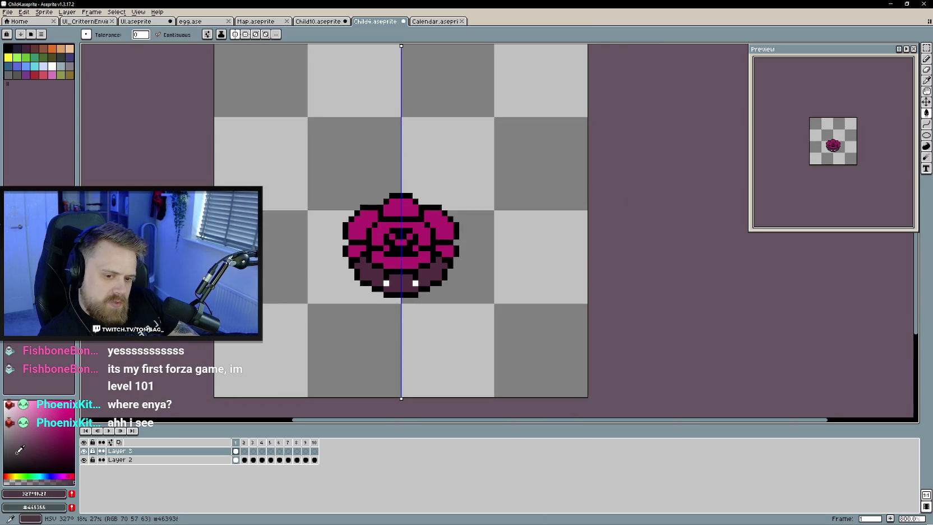
click(364, 272)
click(395, 284)
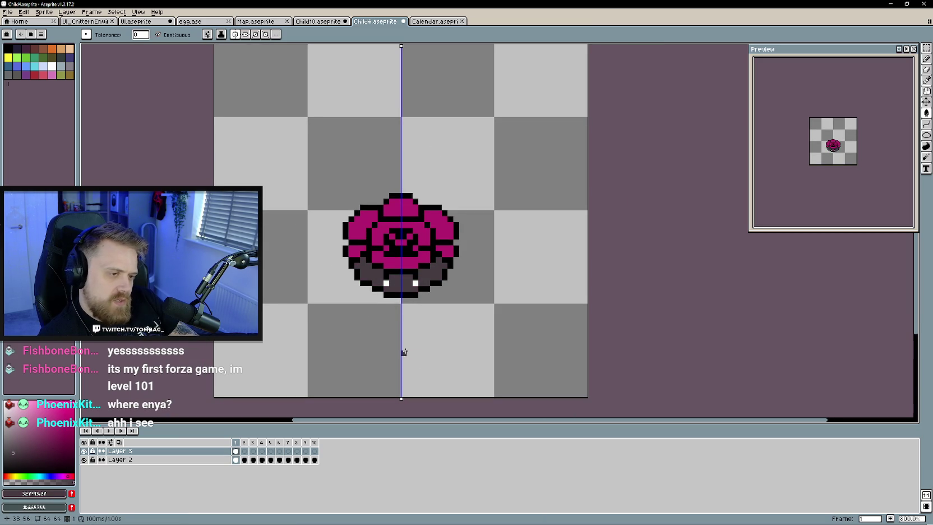
drag(477, 282, 493, 256)
scroll(483, 264, down, 1)
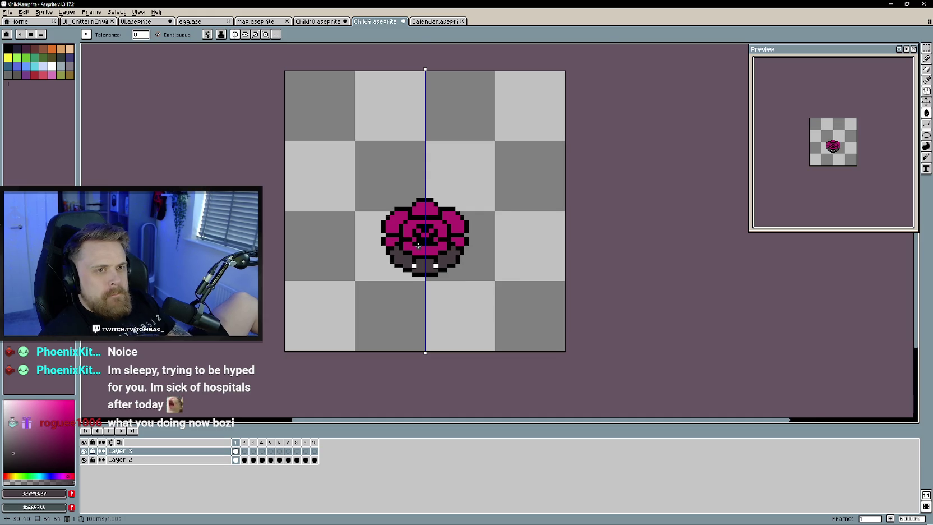
- Borrow a lighter pink from egg.ase and return to the Child4 flower sprite
scroll(426, 262, up, 1)
scroll(392, 262, down, 2)
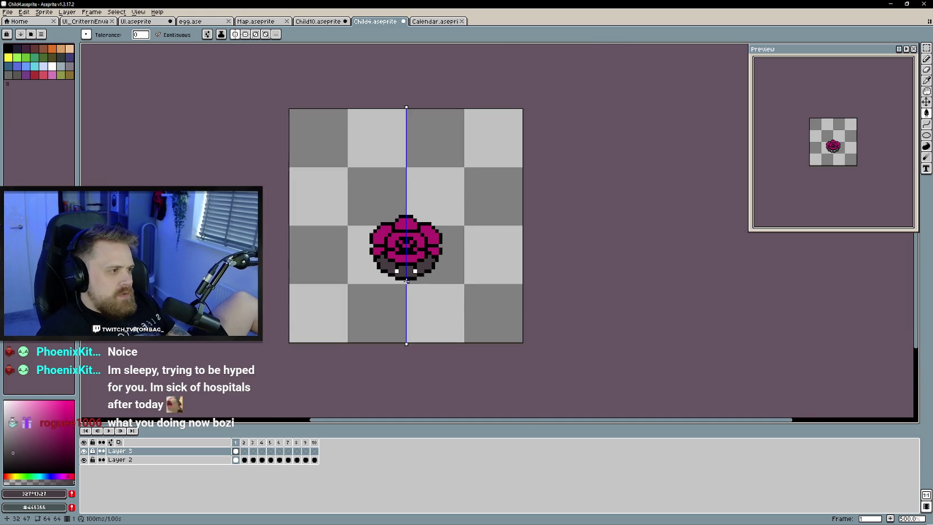
scroll(392, 261, up, 2)
scroll(385, 274, up, 2)
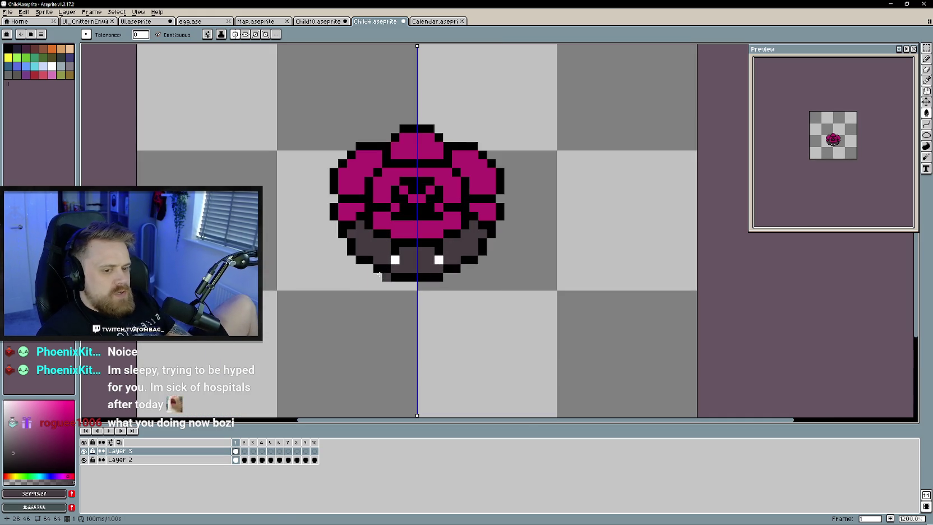
scroll(335, 295, up, 1)
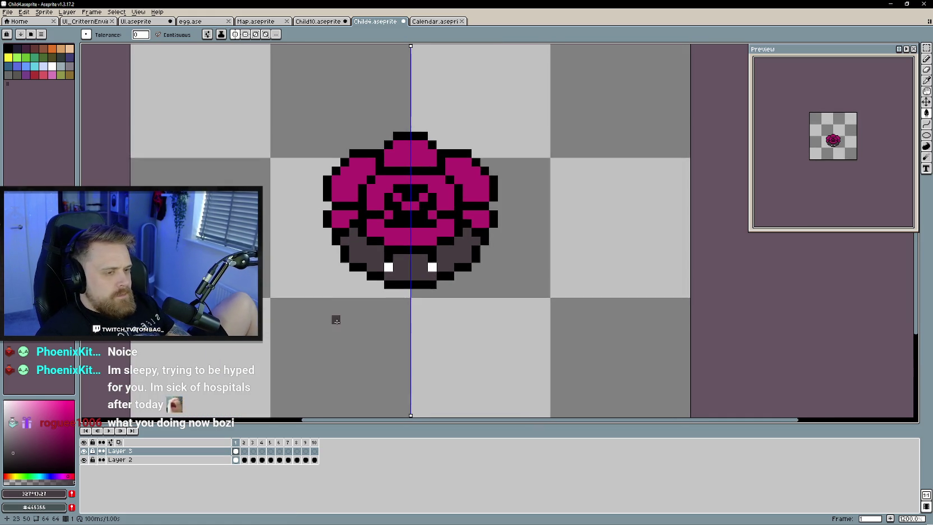
scroll(288, 283, right, 1)
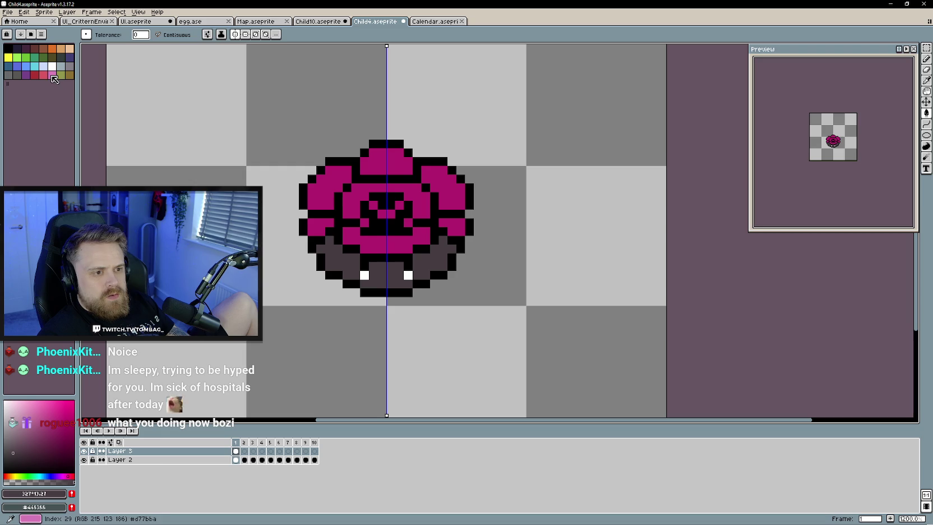
alt+click(386, 168)
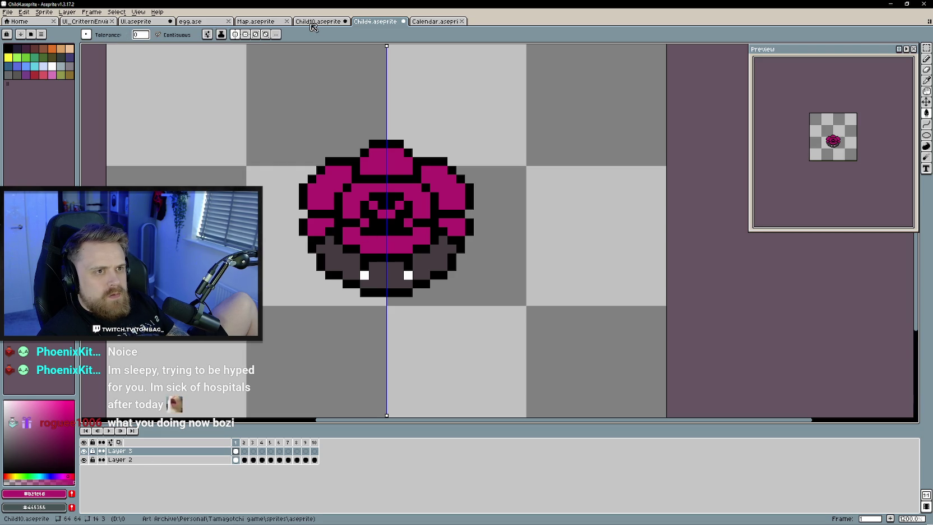
click(197, 21)
alt+click(393, 181)
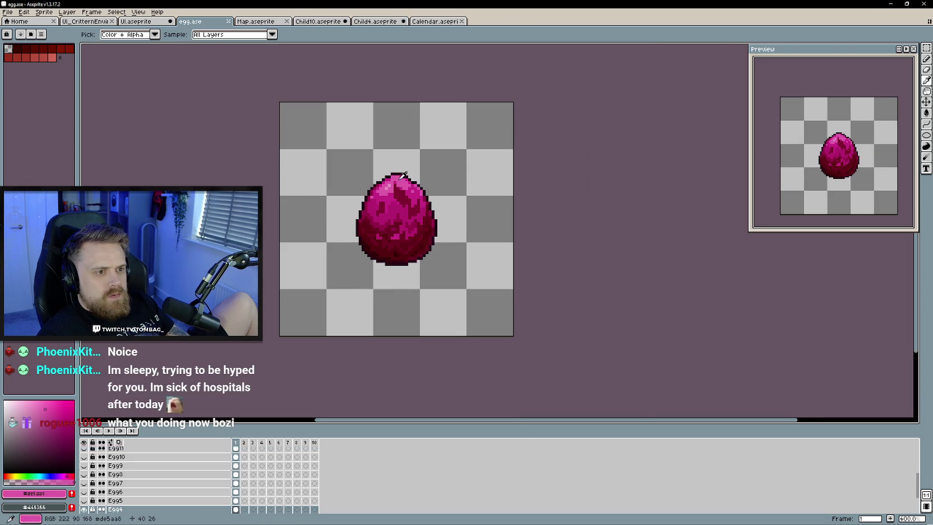
click(374, 20)
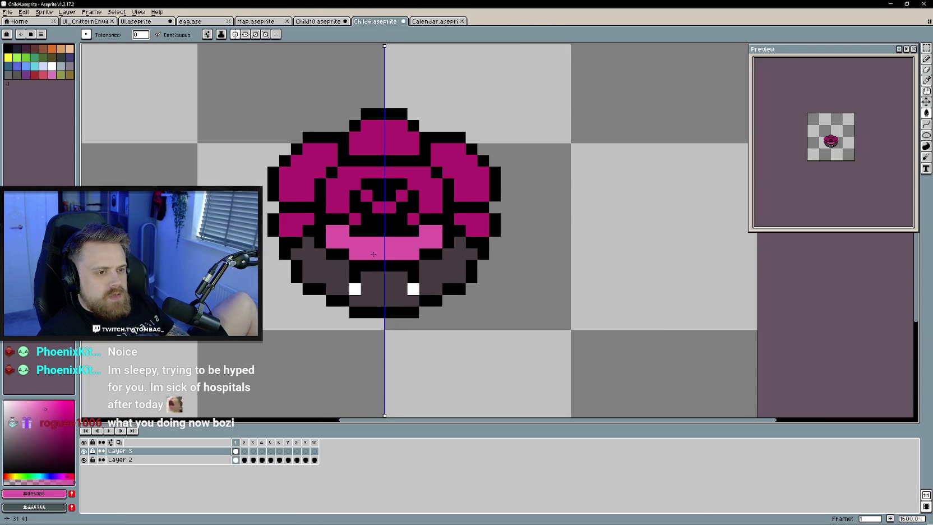
- Paint mirrored light-pink highlights along the lower, side and upper petals
key(b)
drag(364, 253, 413, 253)
drag(343, 242, 437, 242)
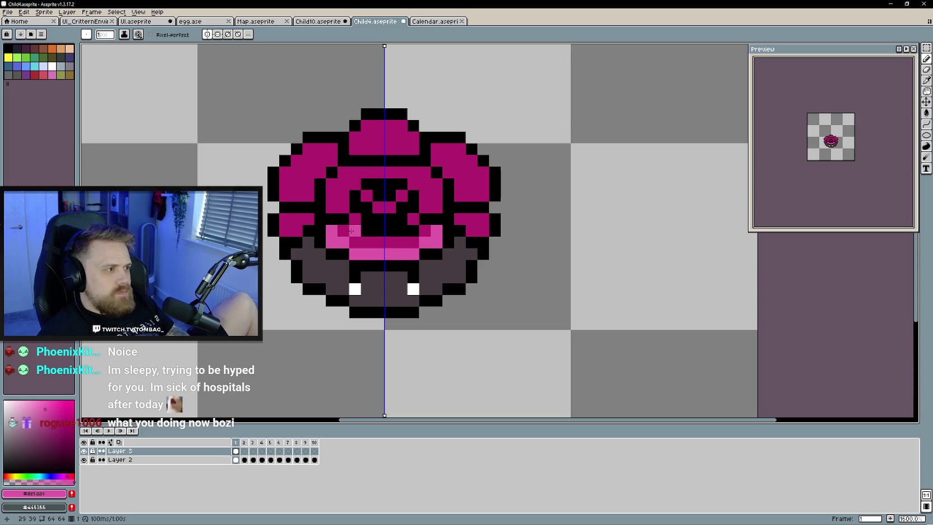
drag(359, 218, 331, 196)
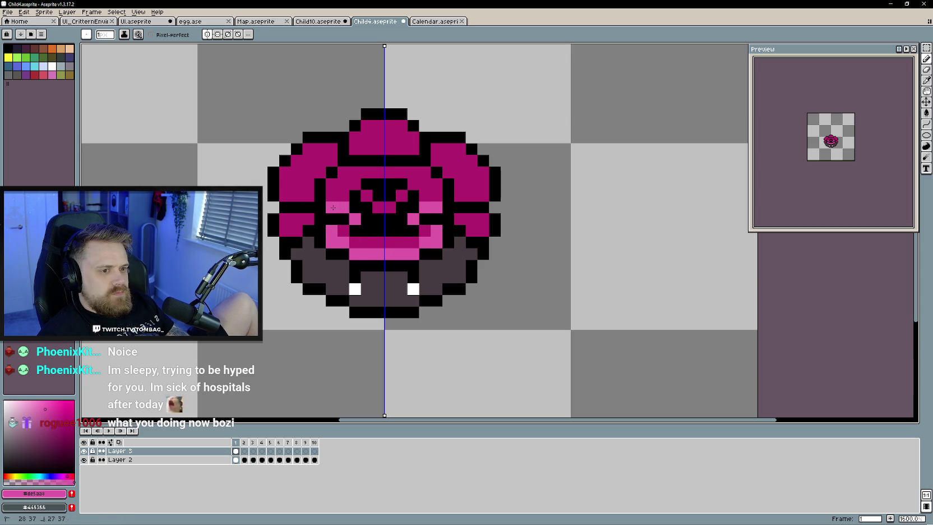
mouse_move(460, 196)
mouse_down()
mouse_move(475, 195)
mouse_move(483, 176)
mouse_up()
click(482, 231)
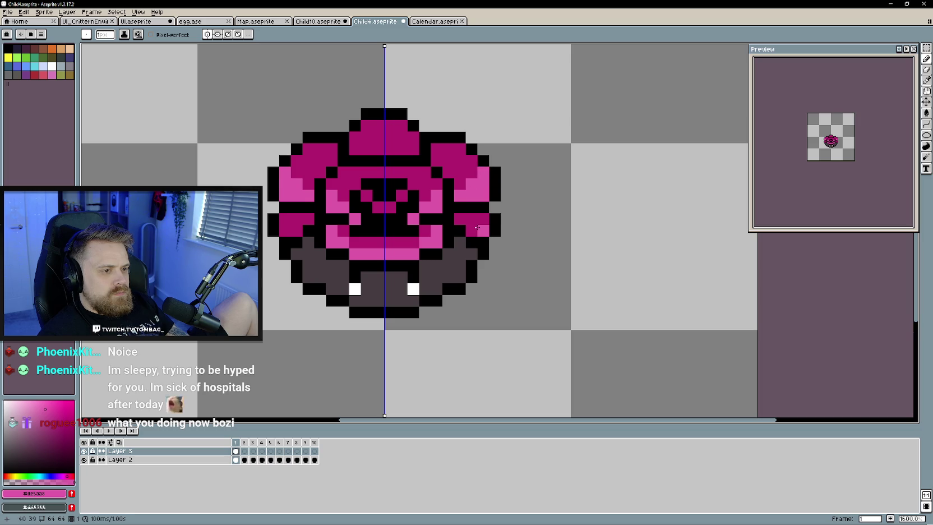
click(471, 242)
key(ctrl+z)
click(378, 185)
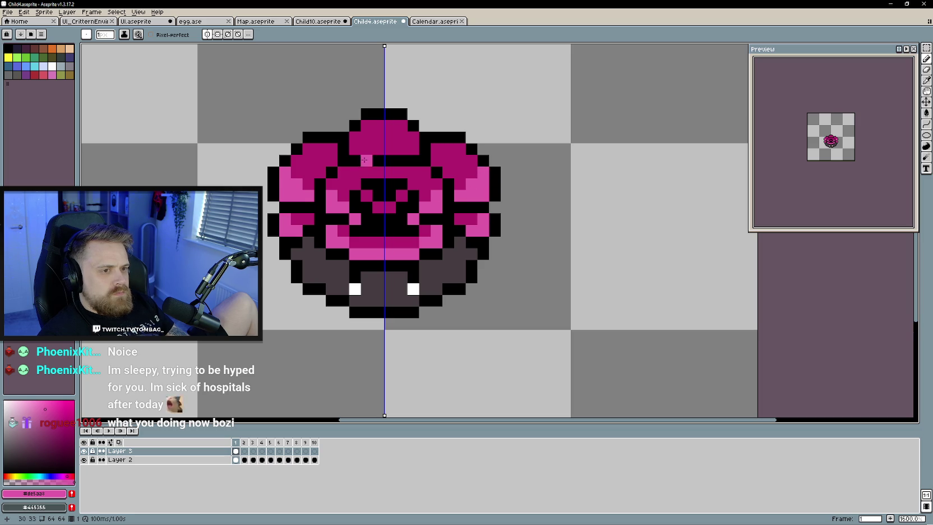
click(330, 148)
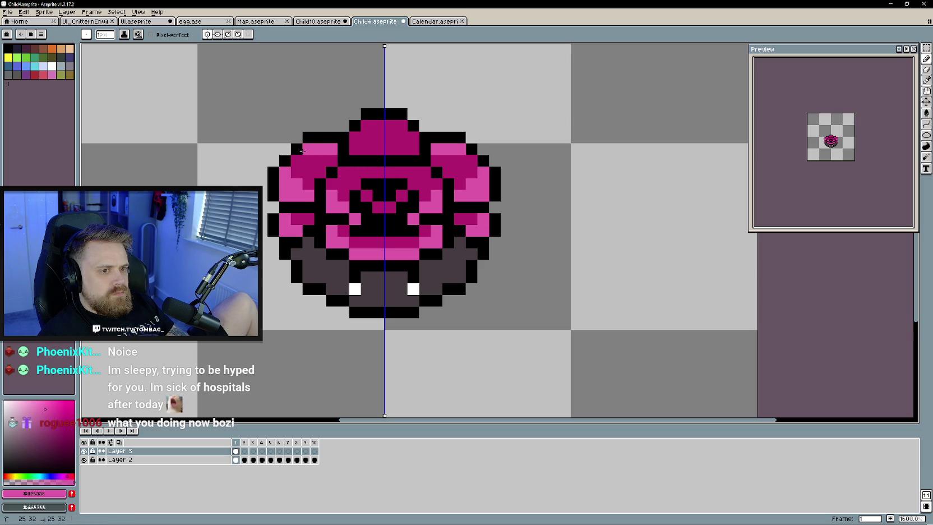
- Lighten the flower's top row, then choose a darker pink and bring up egg.ase
scroll(325, 205, down, 3)
scroll(324, 204, up, 1)
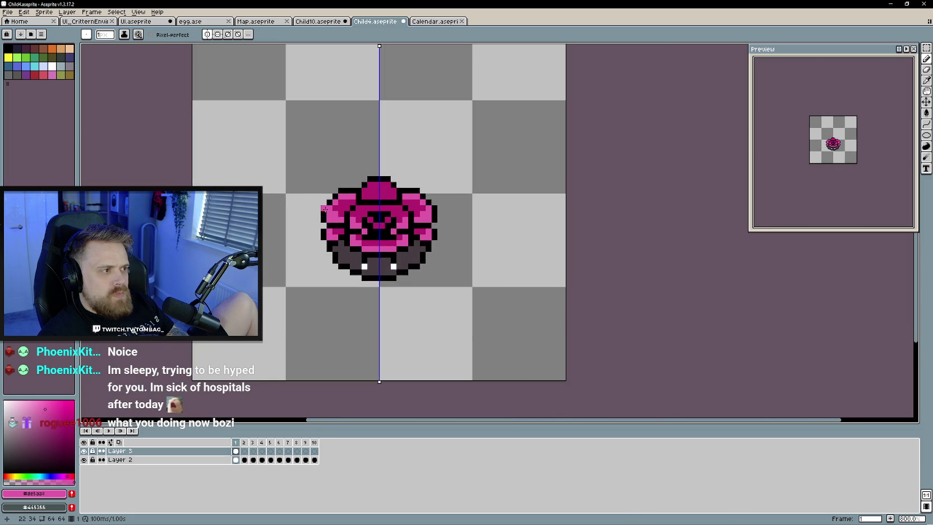
scroll(350, 213, up, 2)
drag(382, 171, 390, 170)
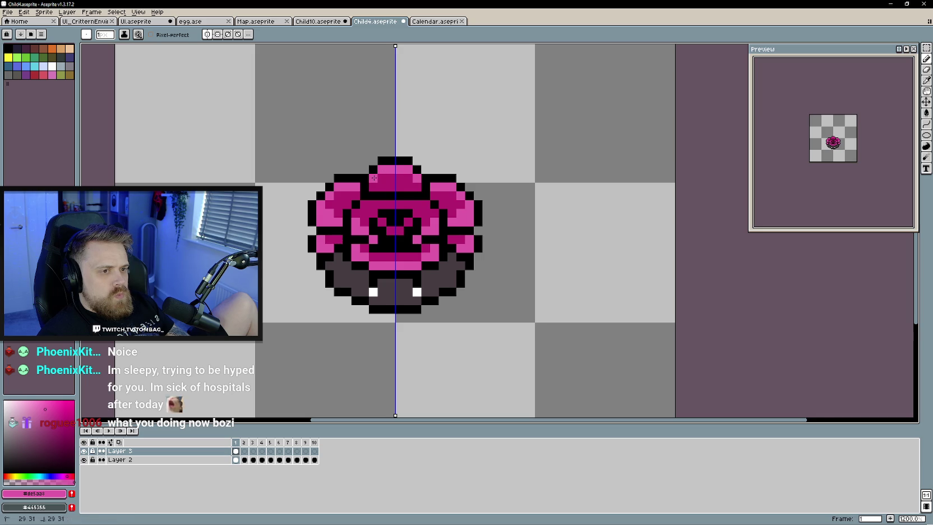
alt+click(420, 222)
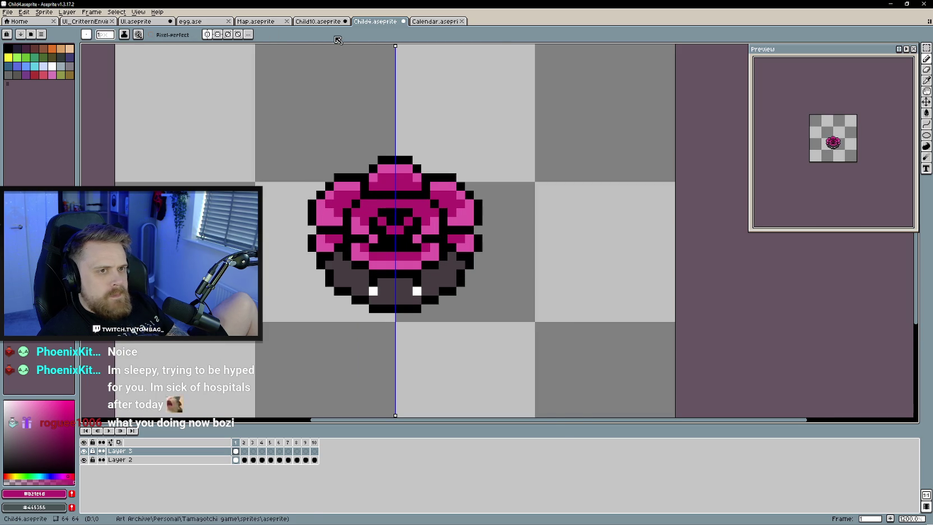
click(202, 21)
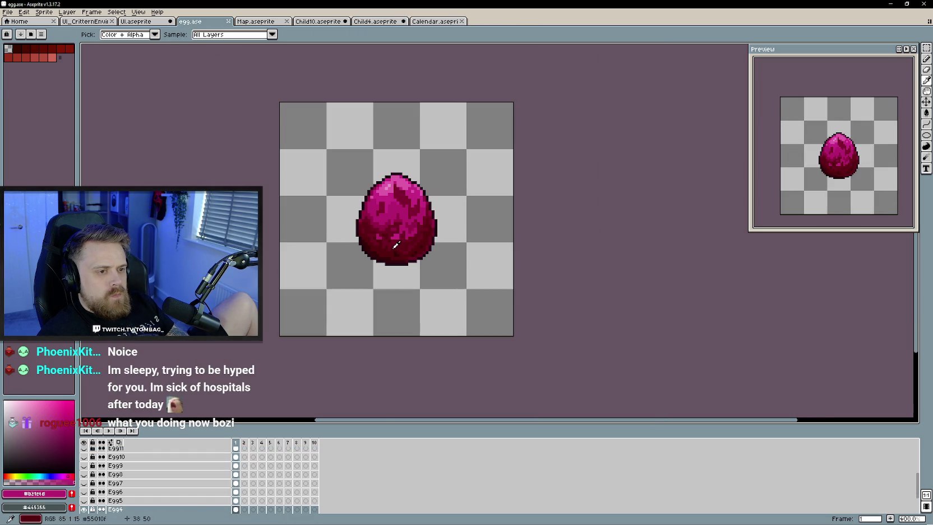
- Paint dark-red shading around the Child4 flower's central eye, then switch to Child10.aseprite
click(372, 22)
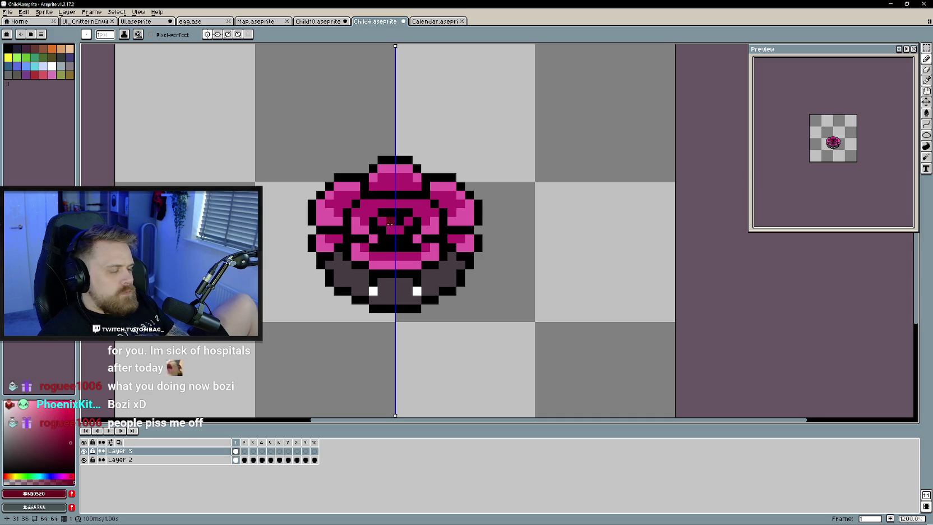
click(388, 229)
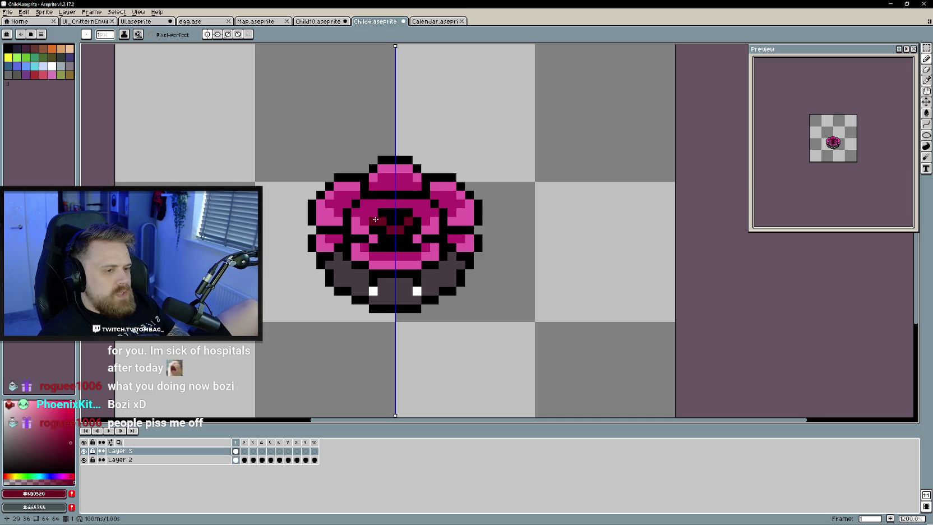
click(386, 203)
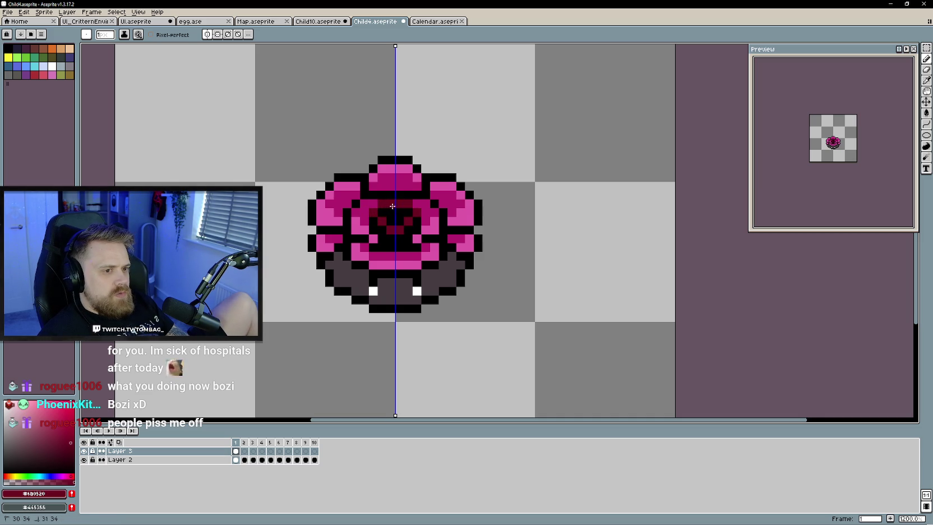
click(364, 219)
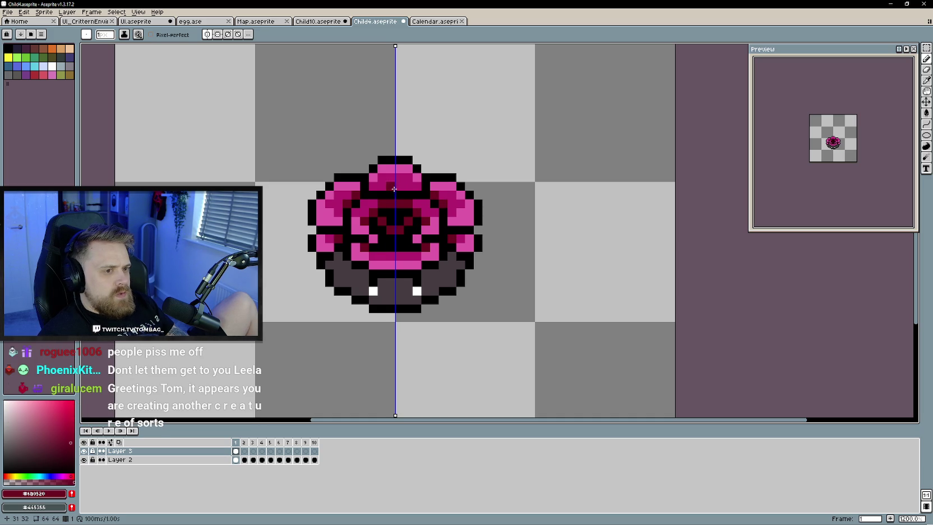
scroll(278, 199, down, 1)
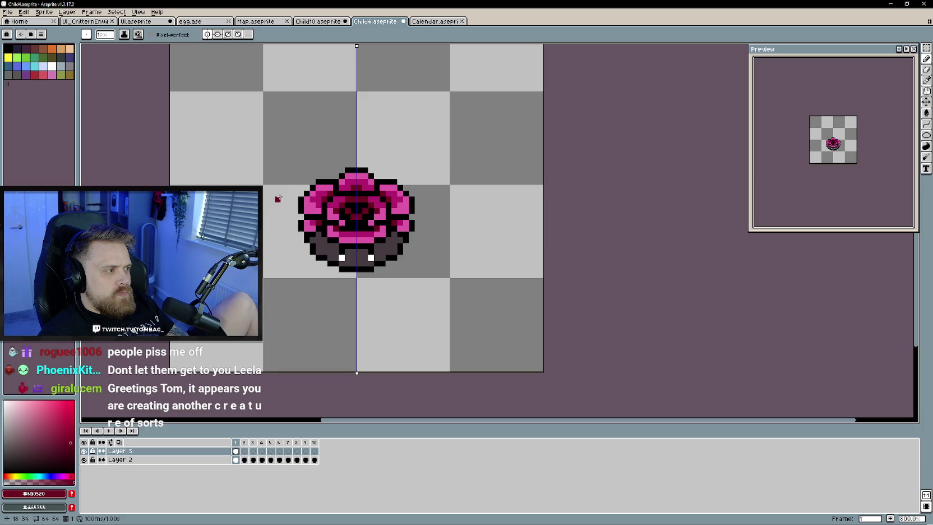
drag(291, 189, 303, 199)
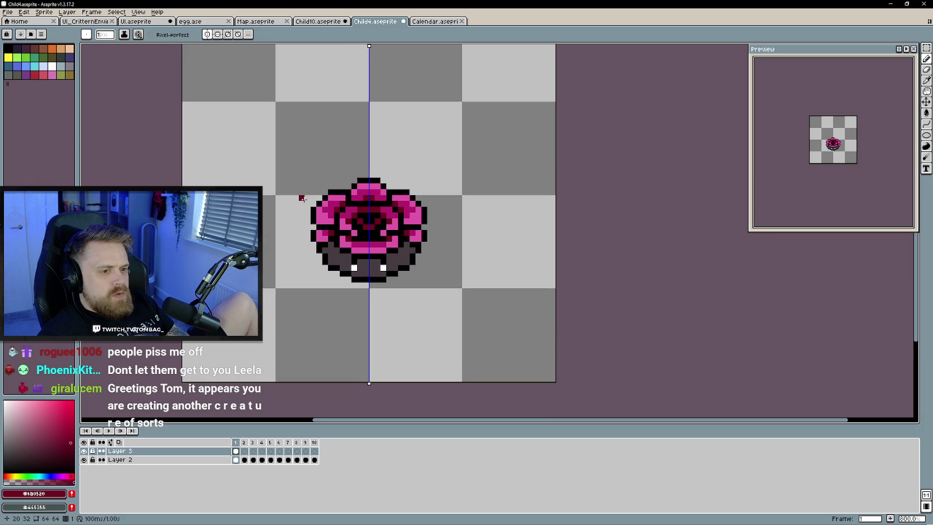
key(ctrl+shift+Tab)
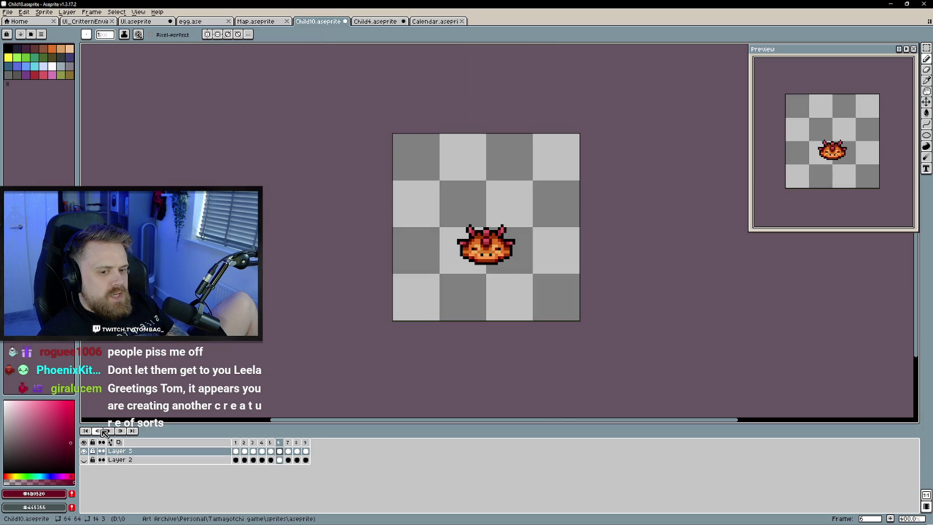
- Play the Child10 animation, stop it on frame 4, and go to the Home page
click(106, 428)
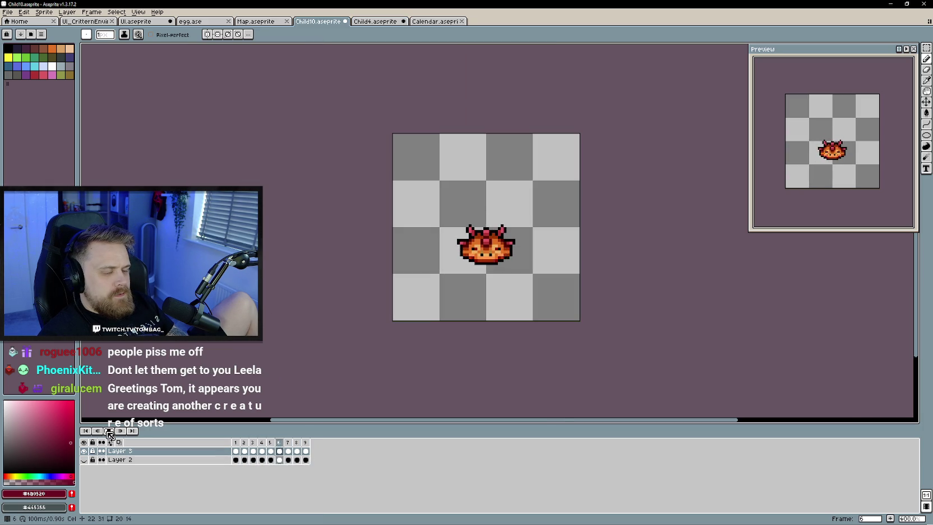
click(109, 431)
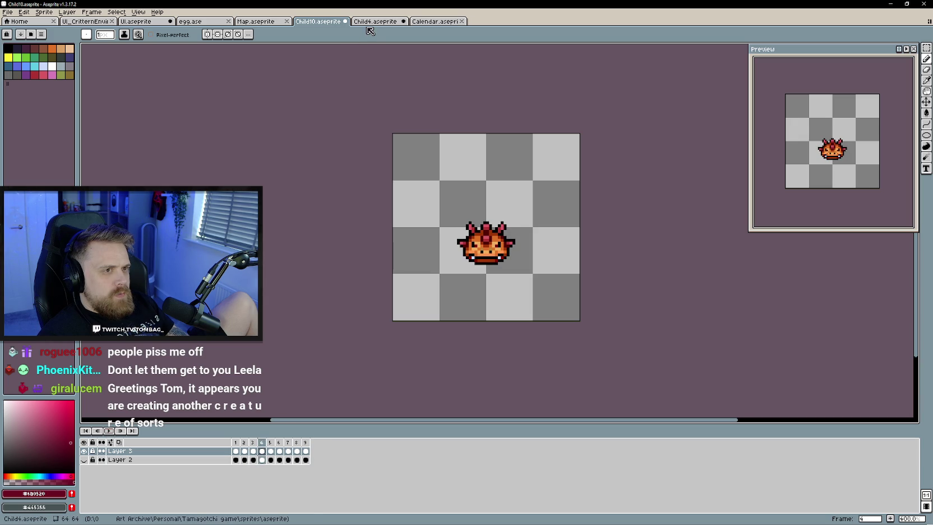
click(17, 20)
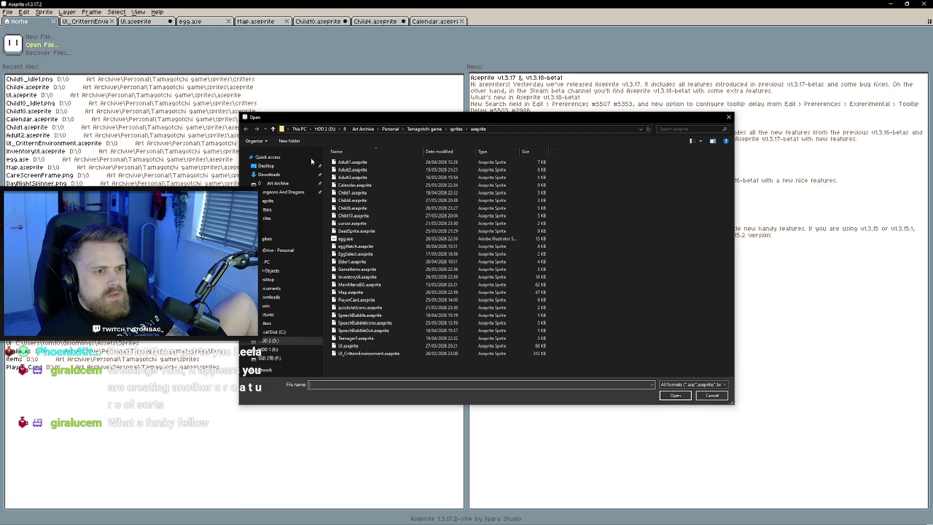
- Open Child6.aseprite, then move through the Child10 tab and end on Child4.aseprite
double_click(361, 208)
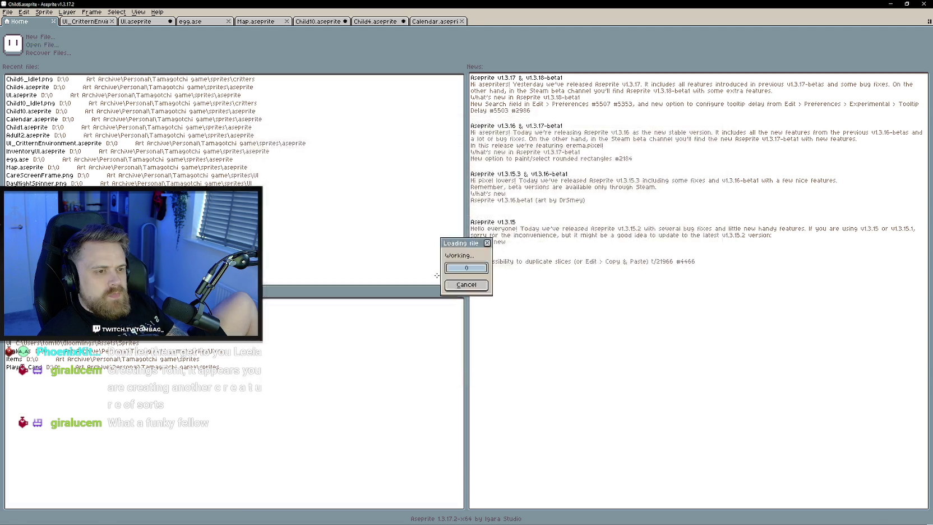
scroll(482, 254, up, 2)
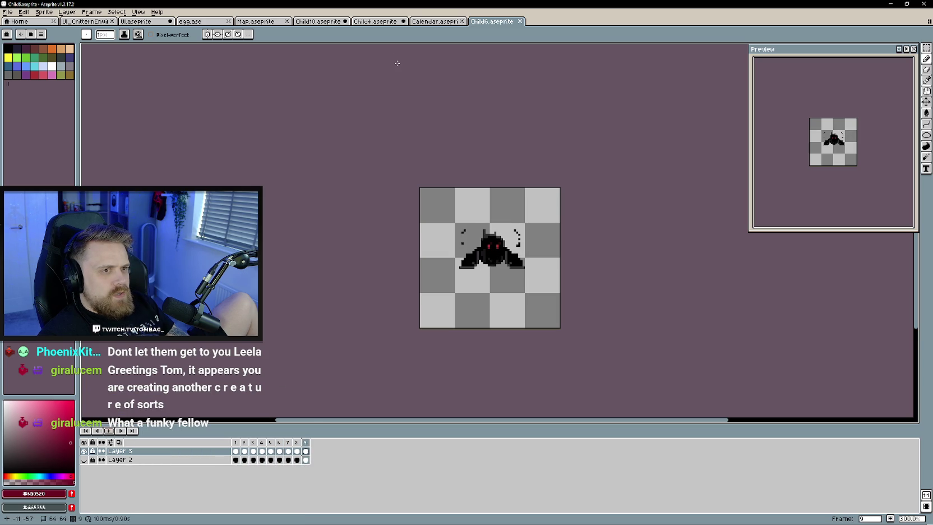
click(371, 21)
click(312, 22)
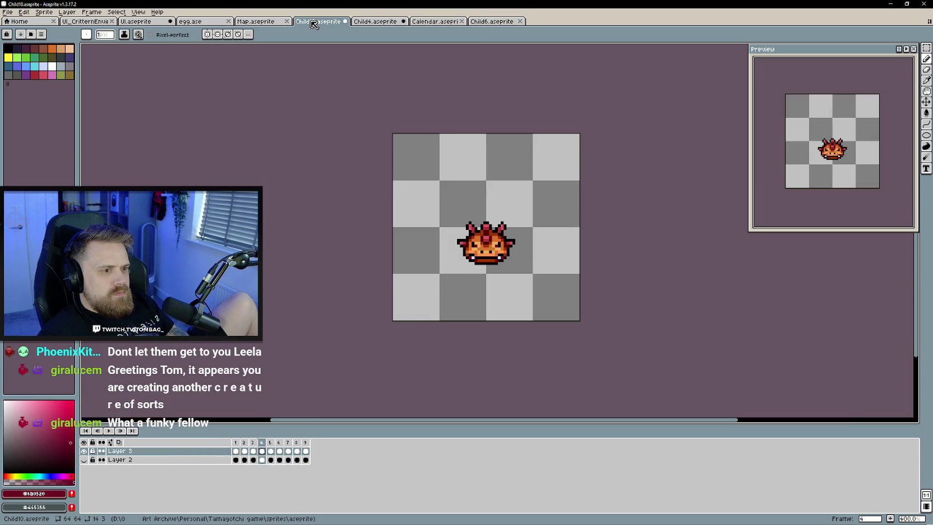
click(374, 21)
scroll(351, 248, down, 1)
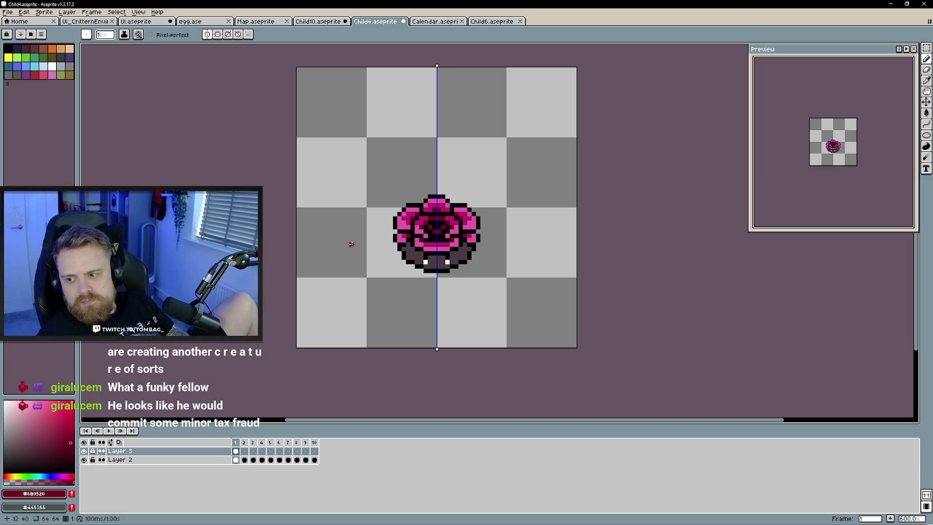
- Paint darker-grey shading along the critter's lower body
scroll(422, 279, up, 1)
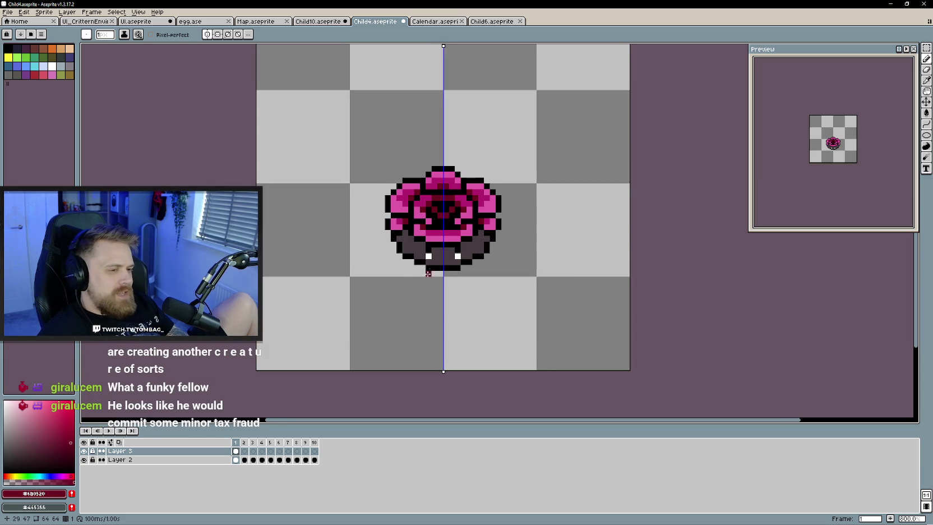
scroll(422, 279, up, 1)
scroll(423, 279, up, 1)
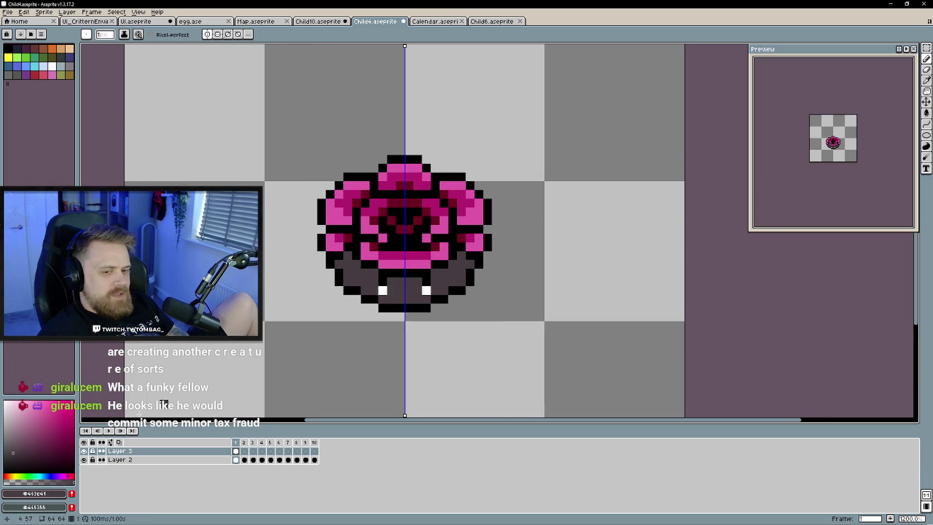
click(24, 463)
click(405, 279)
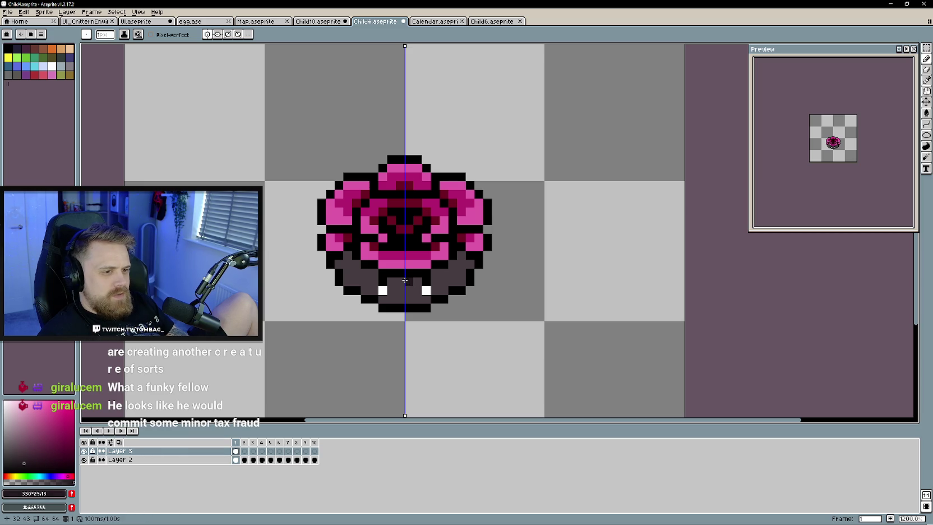
click(391, 281)
click(374, 274)
click(361, 272)
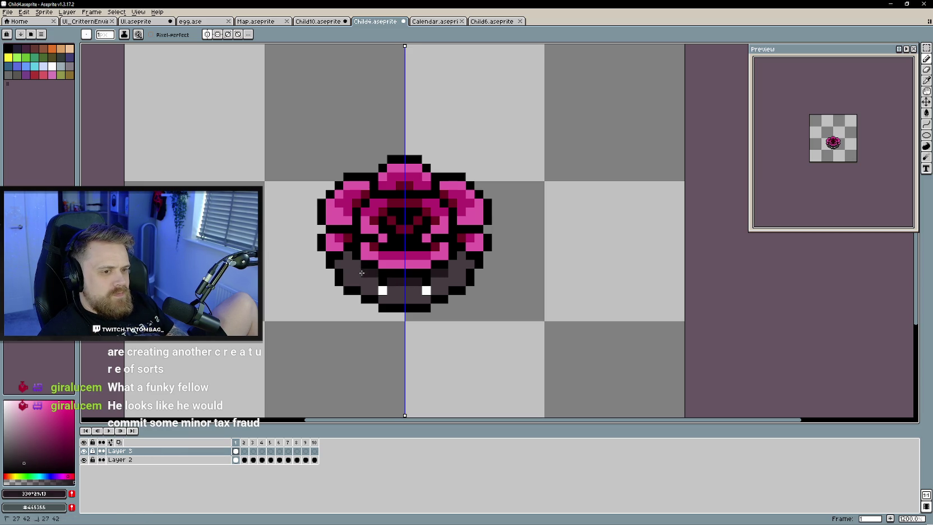
- Sample the sprite's dark red, set its hue to 360°, and try painting the centre
scroll(496, 353, down, 2)
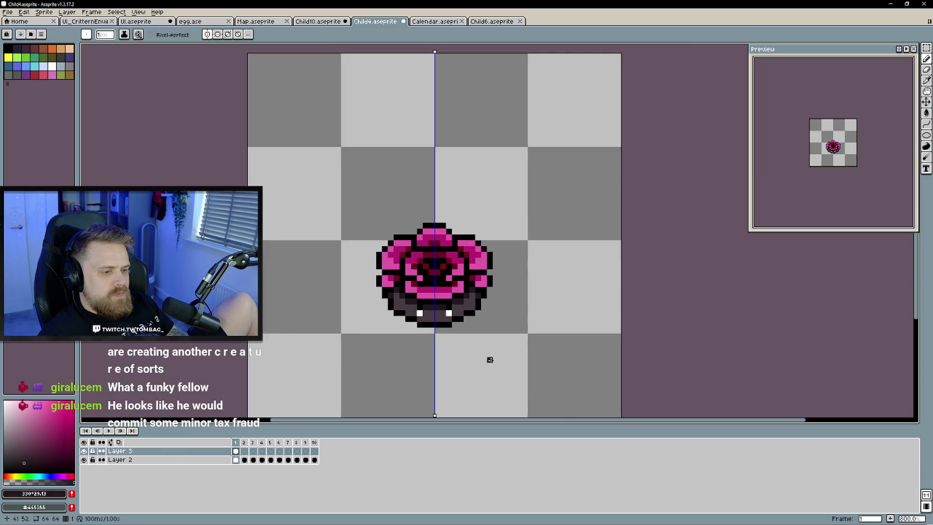
scroll(483, 360, down, 1)
scroll(479, 347, up, 1)
scroll(479, 353, up, 2)
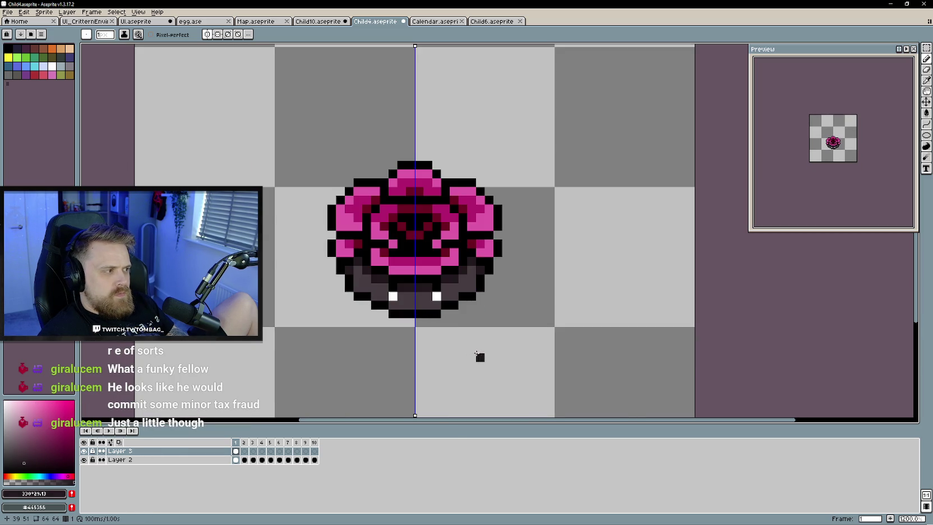
key(i)
click(386, 261)
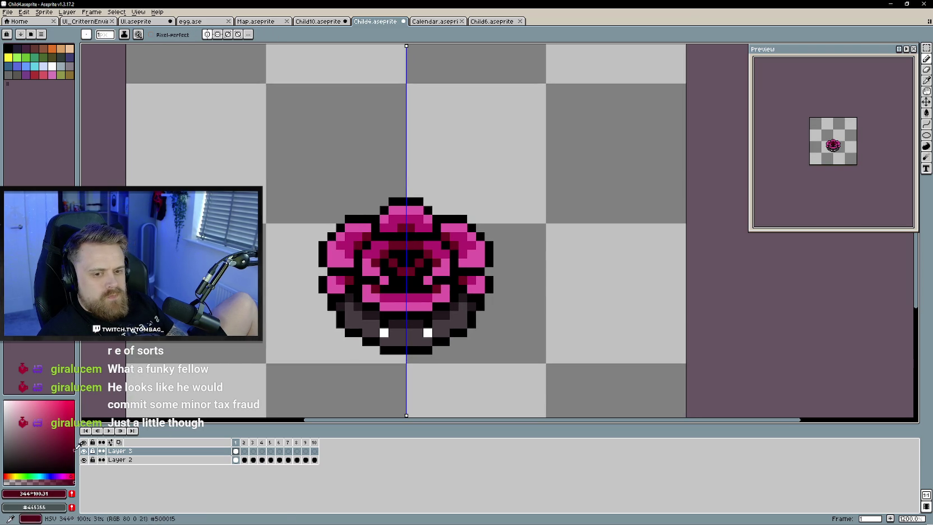
click(74, 475)
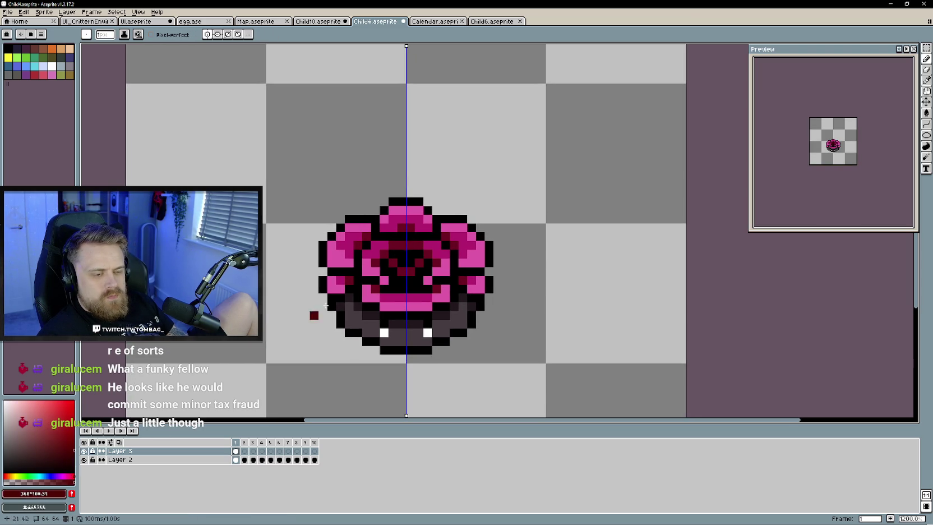
mouse_move(392, 276)
mouse_down()
mouse_move(402, 280)
mouse_move(412, 262)
mouse_up()
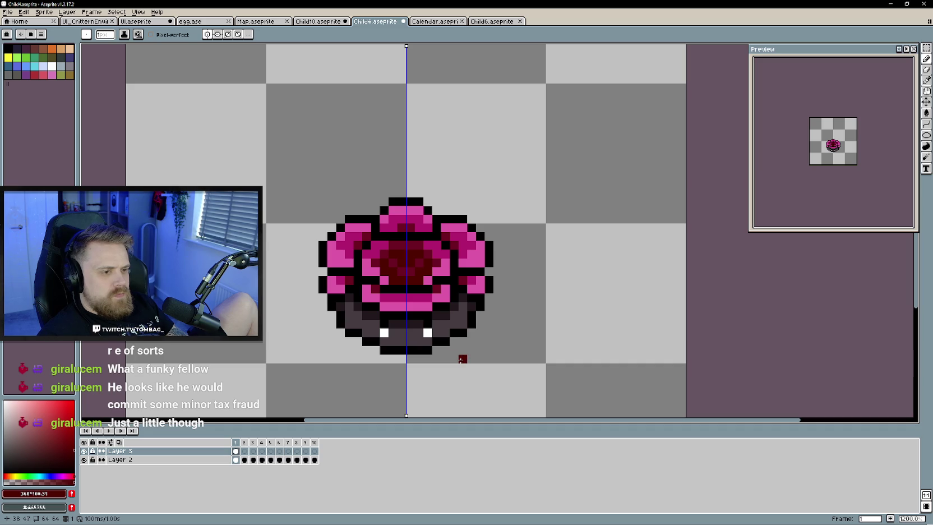
scroll(460, 360, up, 1)
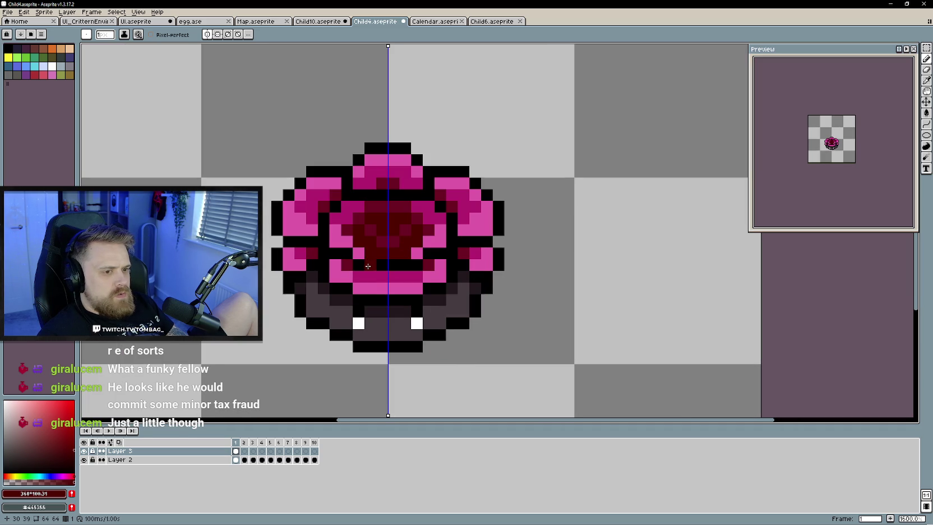
drag(368, 266, 386, 265)
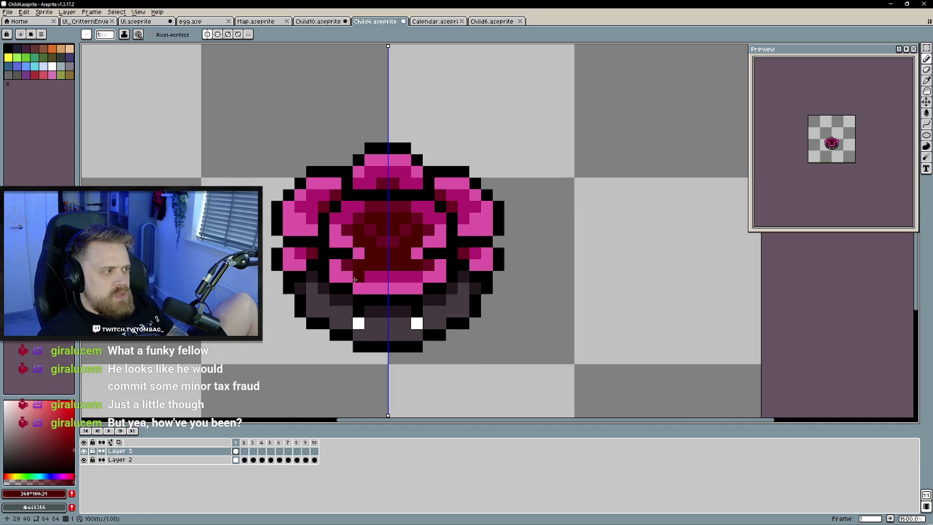
key(ctrl+z)
key(ctrl+z)
key(ctrl+z)
key(ctrl+z)
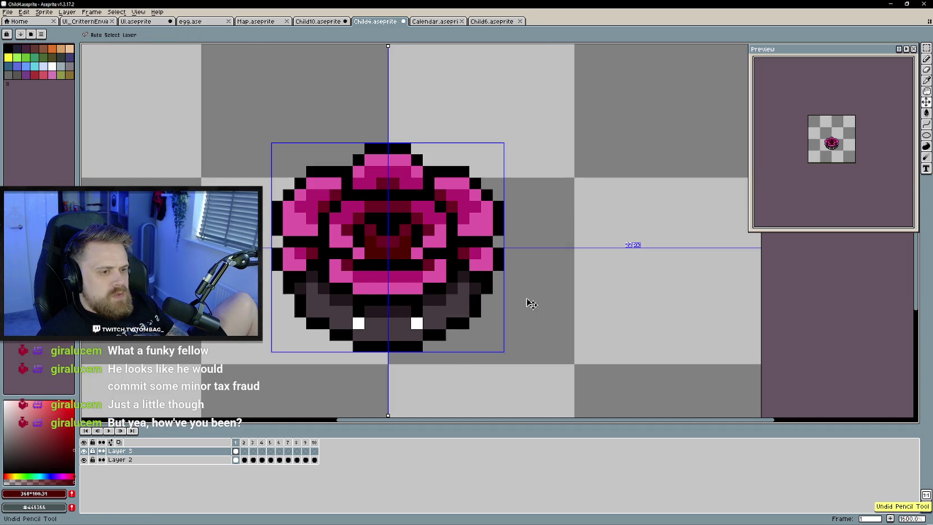
key(ctrl+z)
key(ctrl+z)
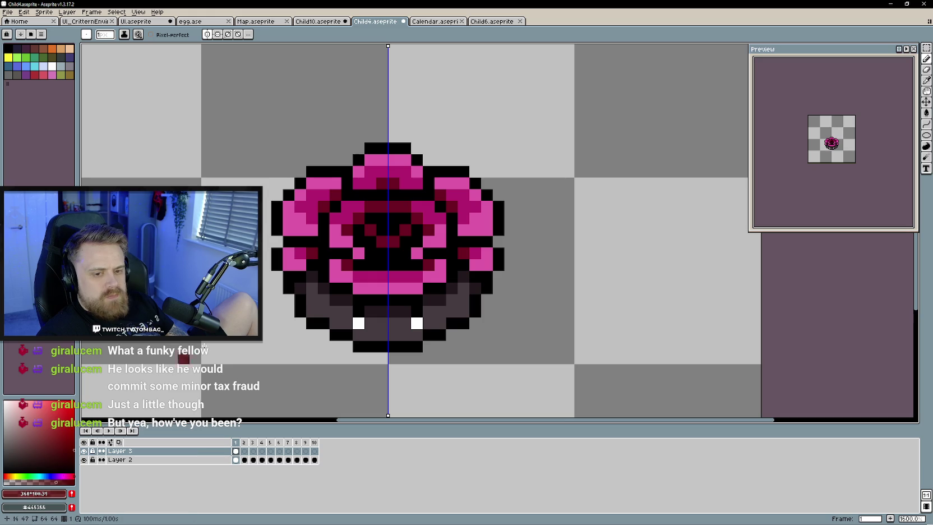
- Recolour the black centre, lower inner and upper inner pixels in deeper dark red
mouse_move(371, 242)
mouse_down()
mouse_move(381, 253)
mouse_move(382, 220)
mouse_move(360, 241)
mouse_move(370, 266)
mouse_move(336, 254)
mouse_up()
alt+click(382, 219)
click(327, 243)
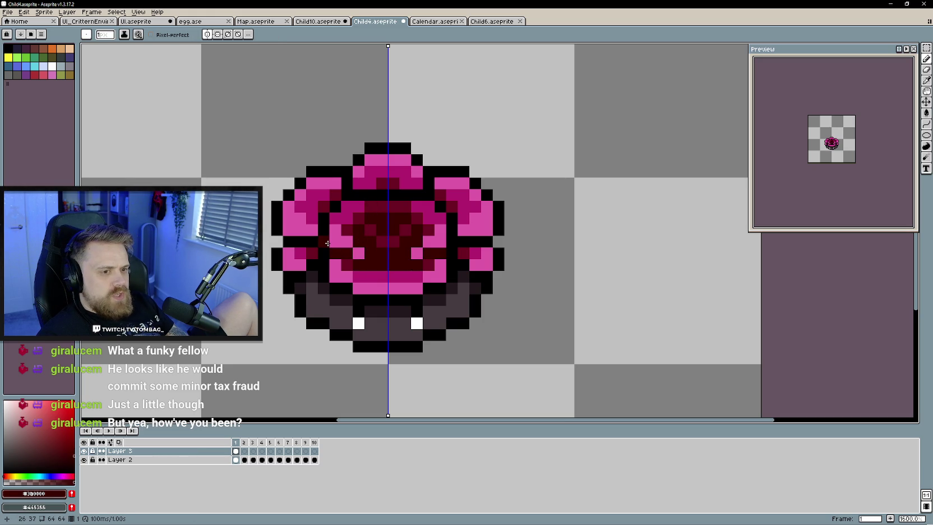
click(326, 251)
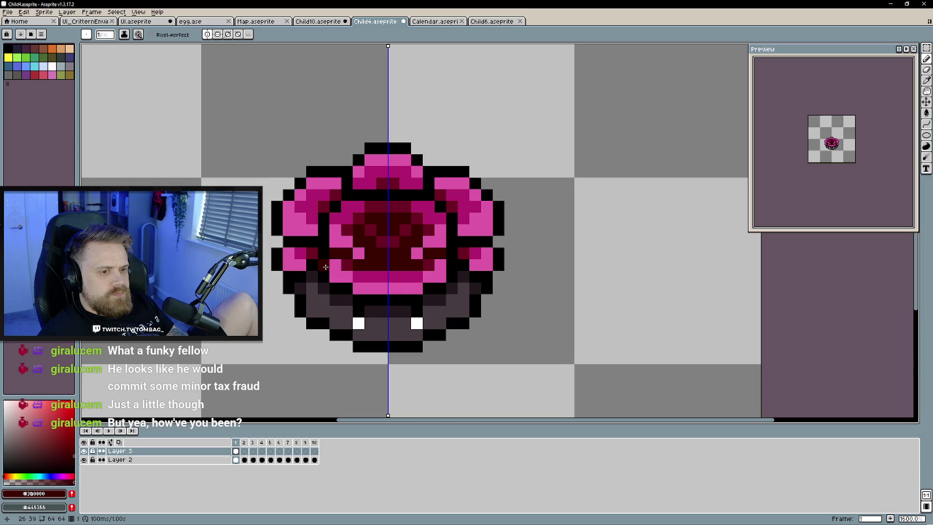
click(336, 288)
drag(358, 300, 381, 300)
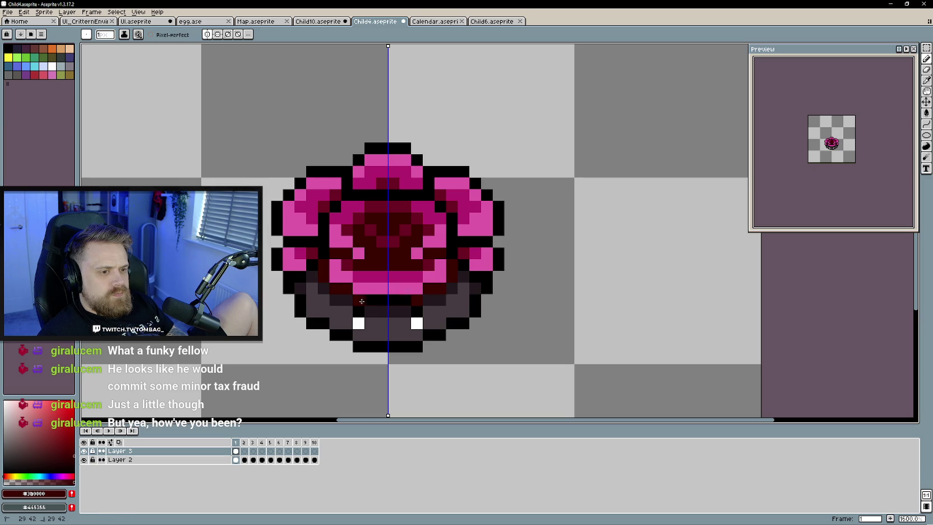
click(325, 251)
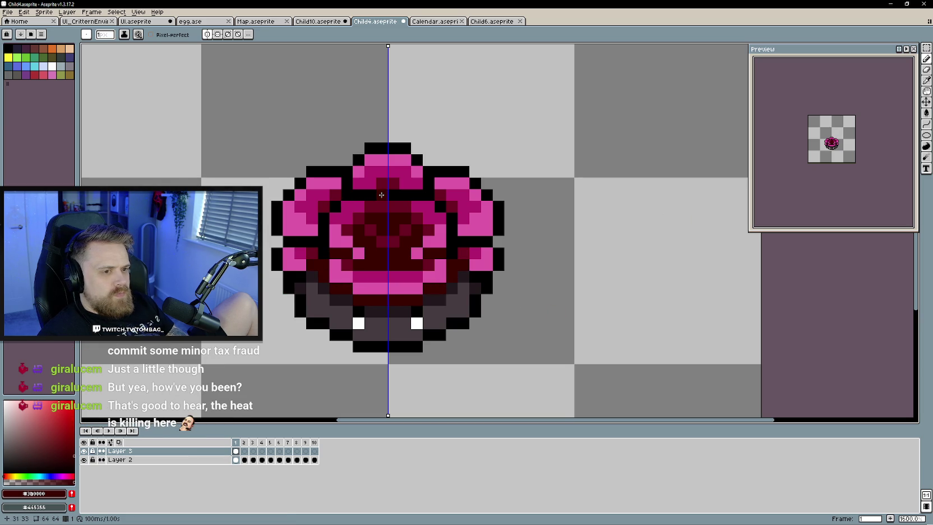
mouse_move(382, 195)
mouse_down()
mouse_move(353, 197)
mouse_move(326, 245)
mouse_move(285, 241)
mouse_up()
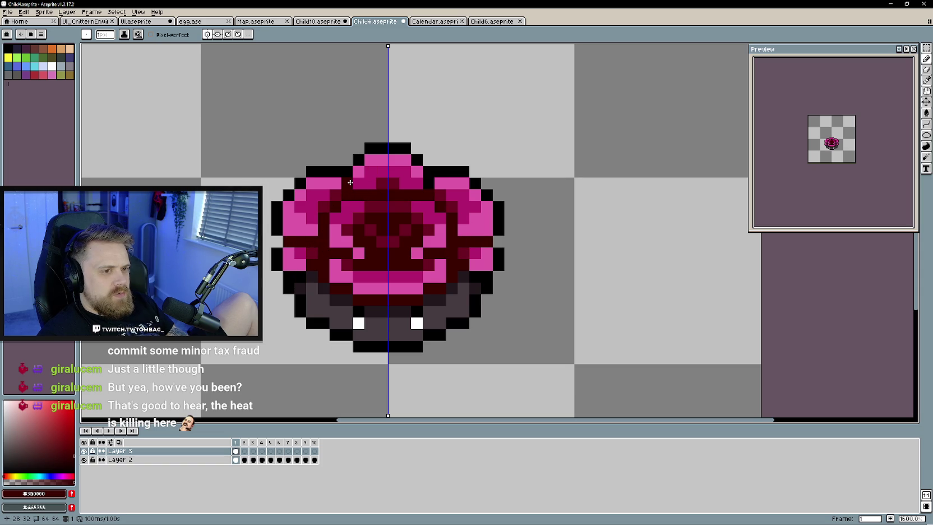
click(500, 278)
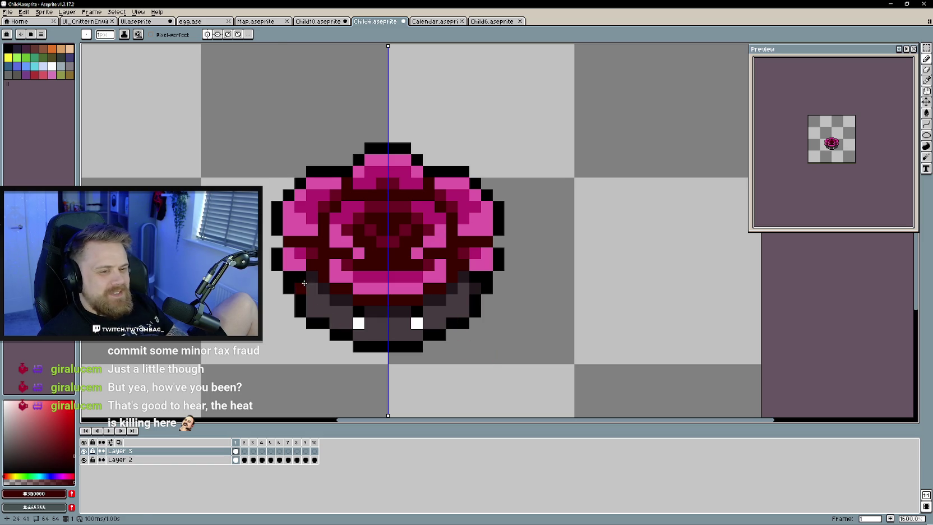
key(alt)
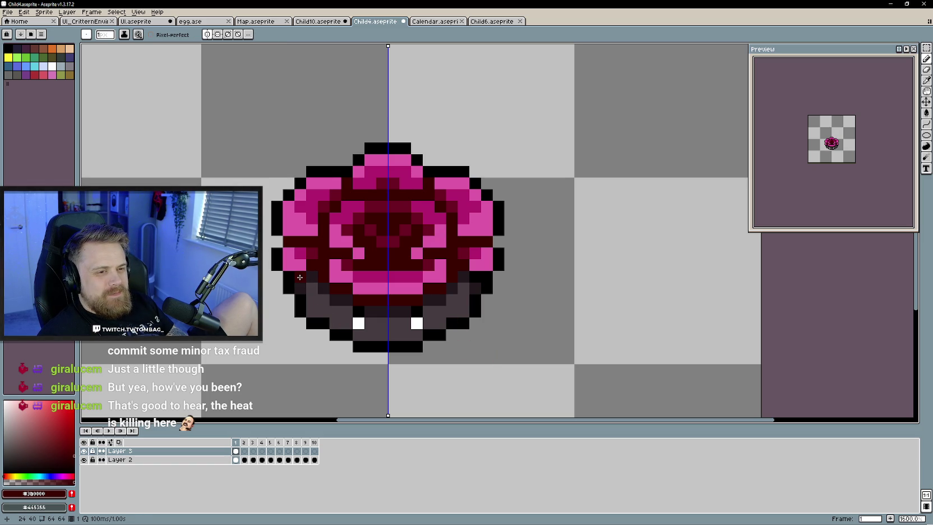
scroll(312, 358, down, 1)
- Repaint the sprite's bottom row in a darker grey-purple shade
scroll(325, 241, left, 1)
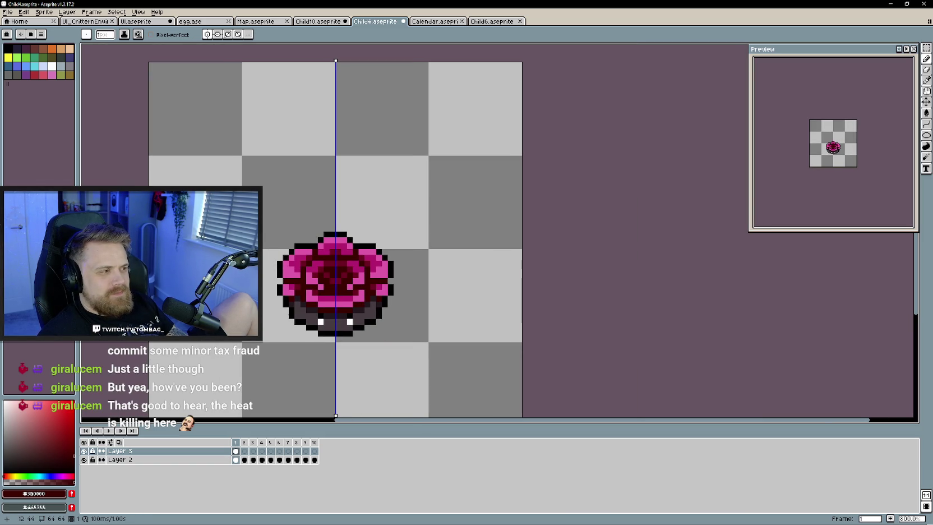
scroll(240, 336, up, 2)
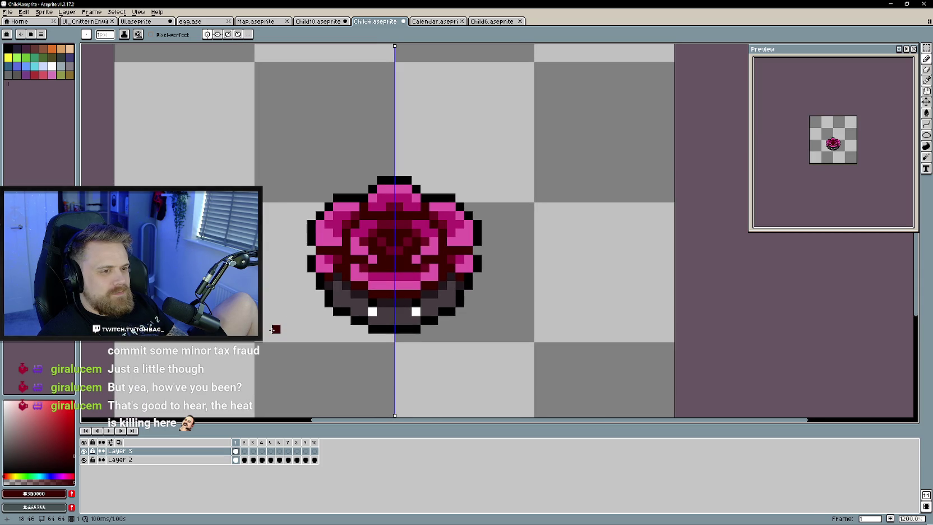
scroll(297, 344, right, 2)
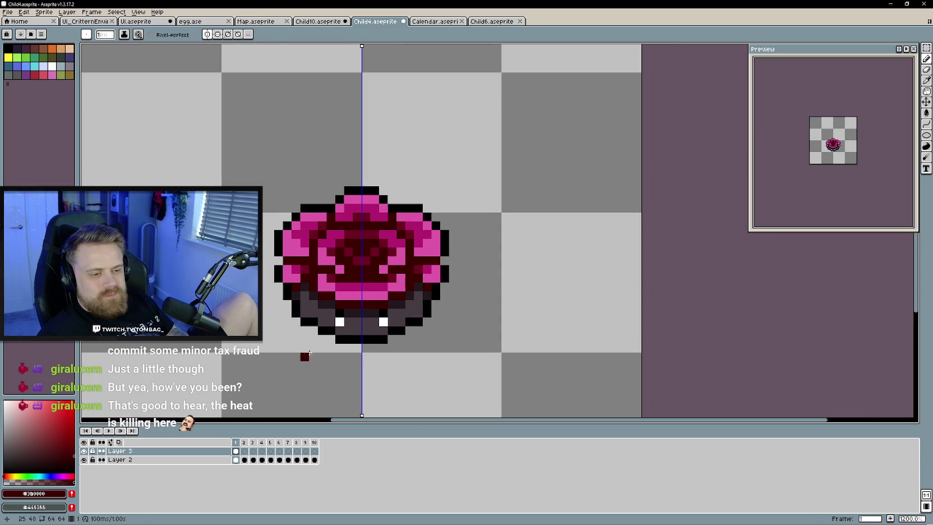
alt+click(343, 317)
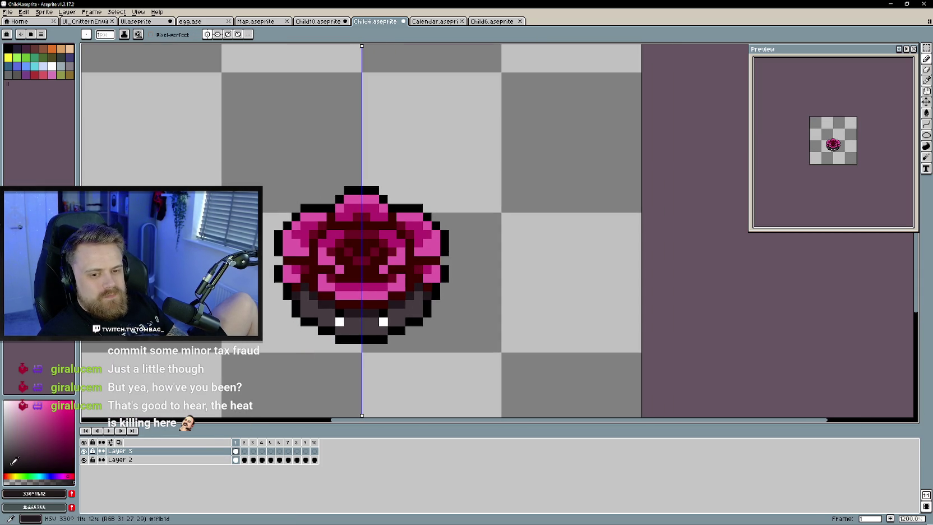
drag(354, 330, 324, 328)
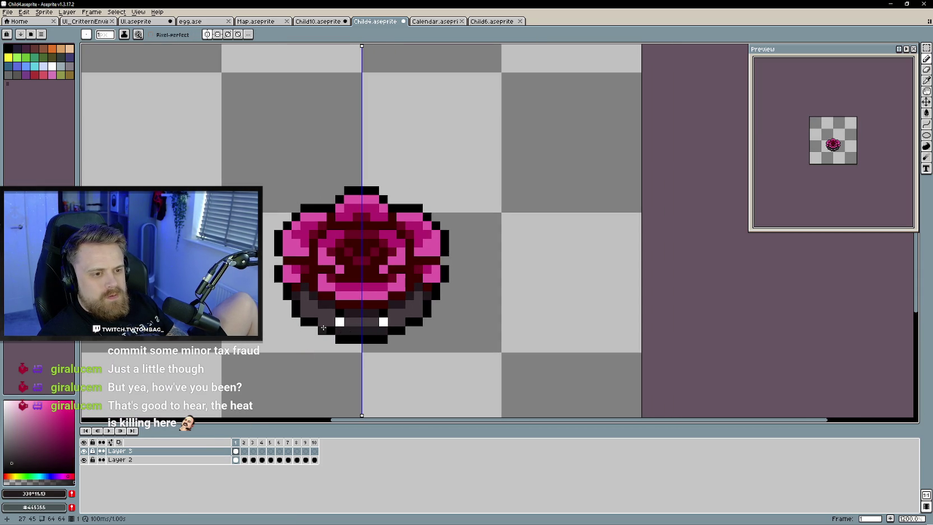
- Fix the bottom pixels: cover the white one in black and clear stray dark ones
scroll(254, 352, down, 1)
scroll(254, 351, up, 1)
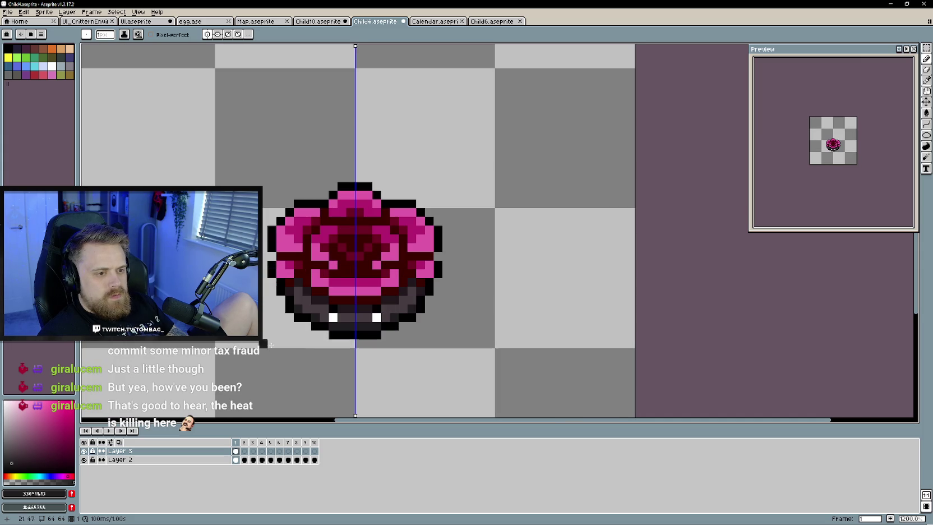
scroll(433, 388, down, 2)
scroll(415, 336, down, 2)
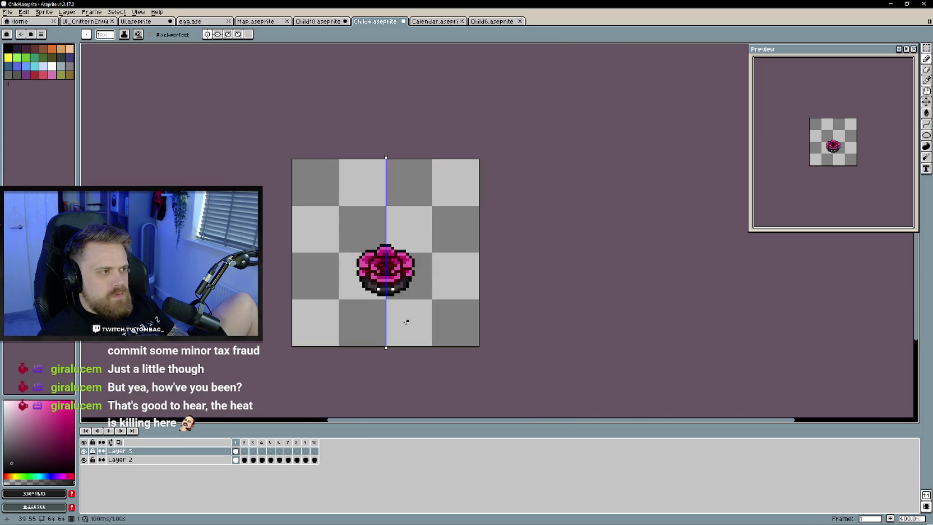
scroll(407, 323, up, 3)
scroll(406, 331, up, 3)
scroll(392, 330, down, 2)
scroll(365, 319, up, 1)
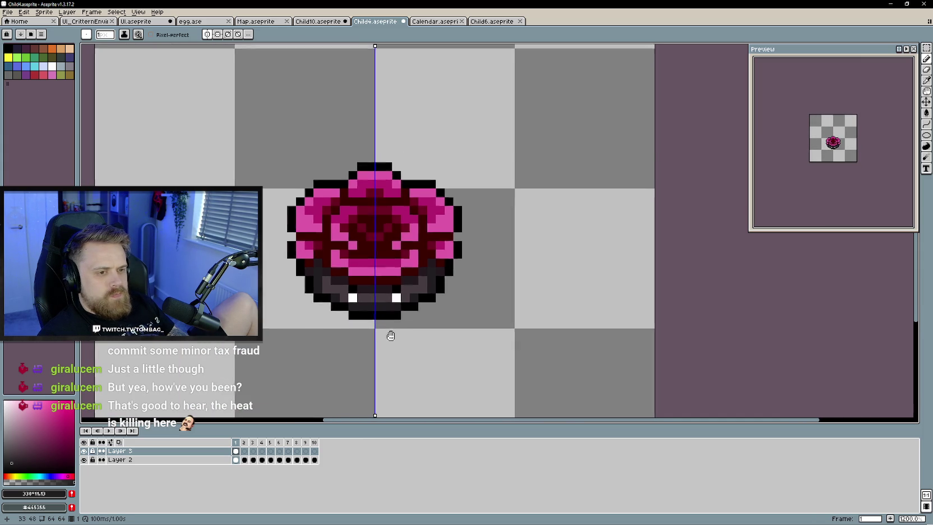
alt+click(349, 307)
click(396, 298)
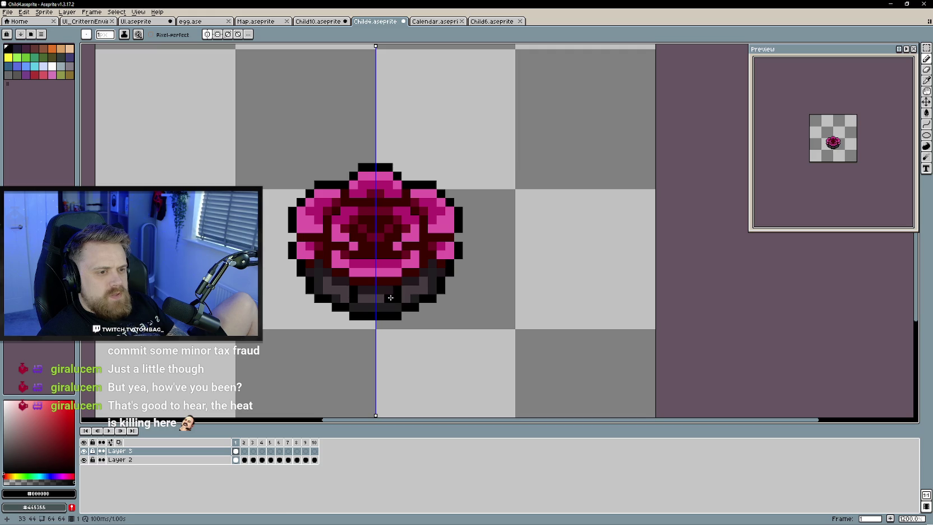
alt+click(269, 347)
click(323, 304)
click(361, 290)
scroll(545, 359, down, 2)
drag(476, 373, 436, 349)
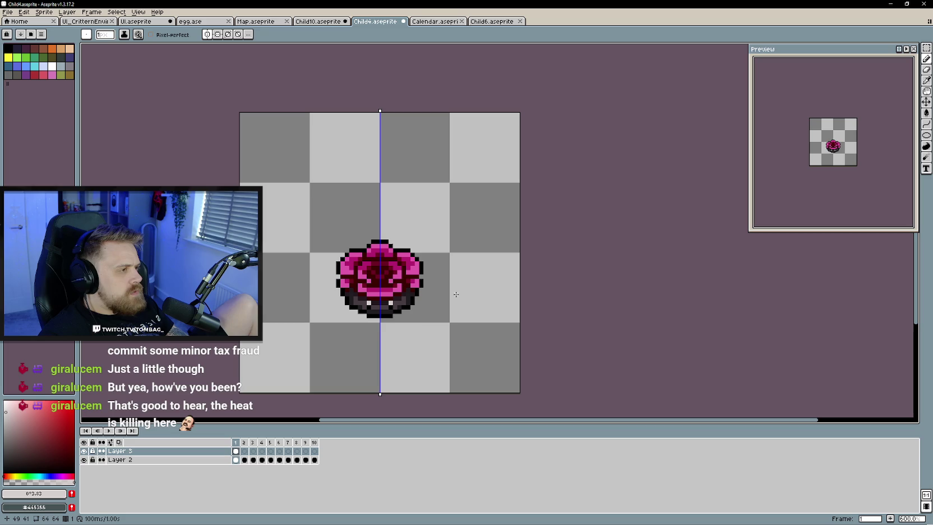
- Sample the sprite's dark red and undo the stray dark-red pixel
scroll(377, 319, up, 1)
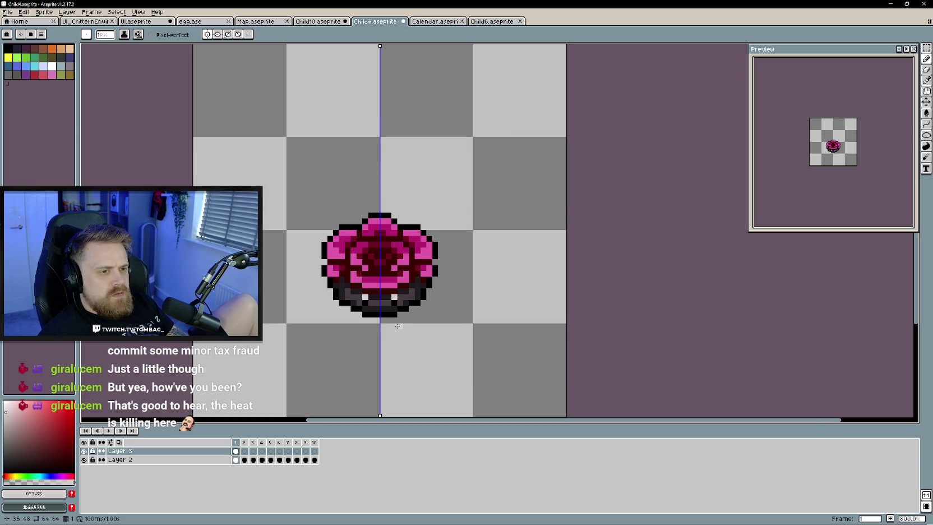
scroll(397, 326, down, 1)
scroll(401, 303, up, 3)
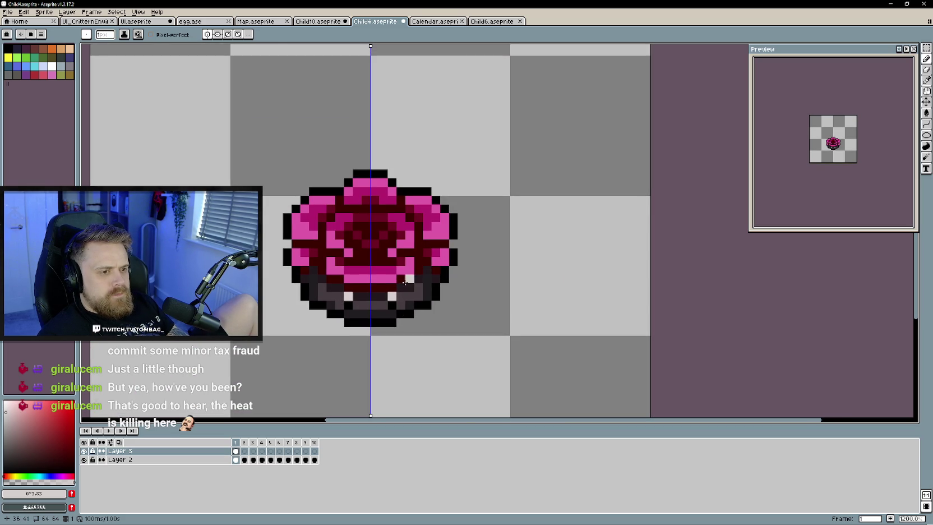
alt+click(428, 251)
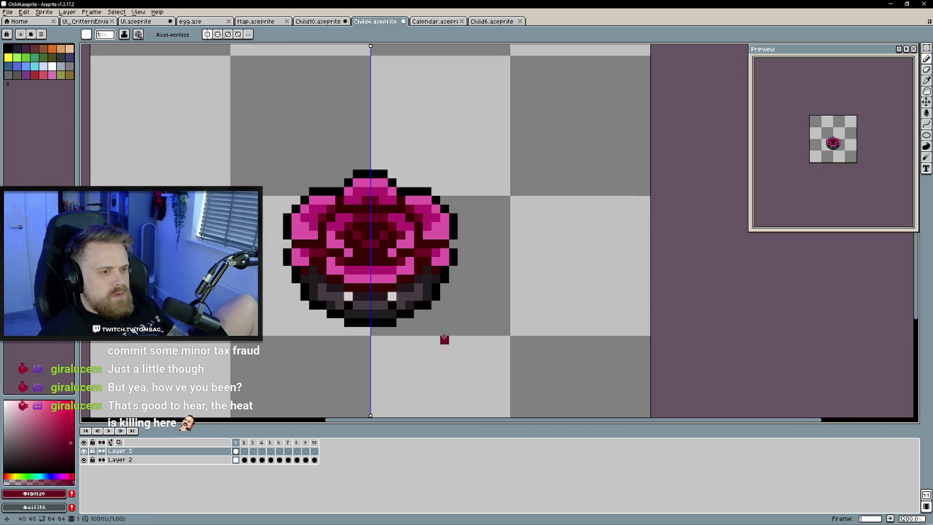
key(ctrl+z)
scroll(459, 338, down, 1)
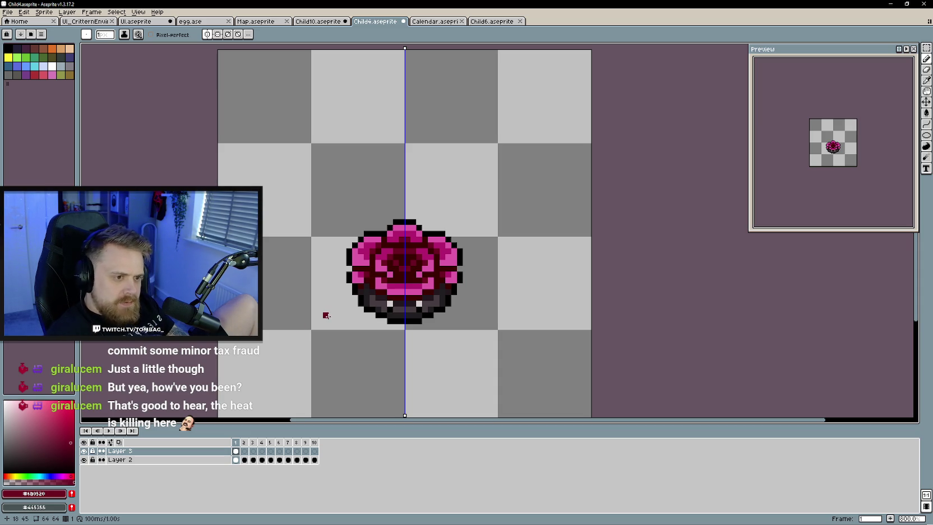
scroll(350, 317, down, 1)
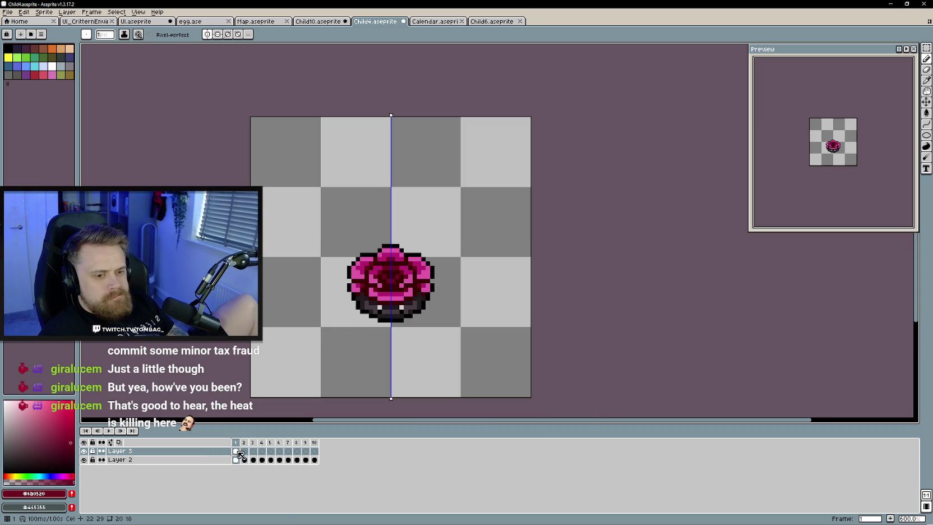
- Select frame 2 on Layer 3, turn on onion skin, and hide Layer 2
click(236, 451)
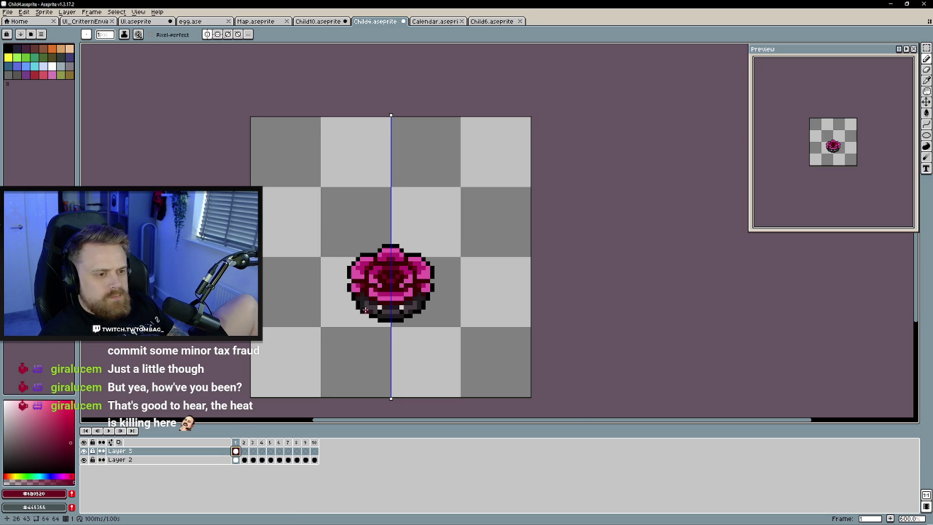
scroll(381, 332, up, 1)
scroll(376, 335, up, 2)
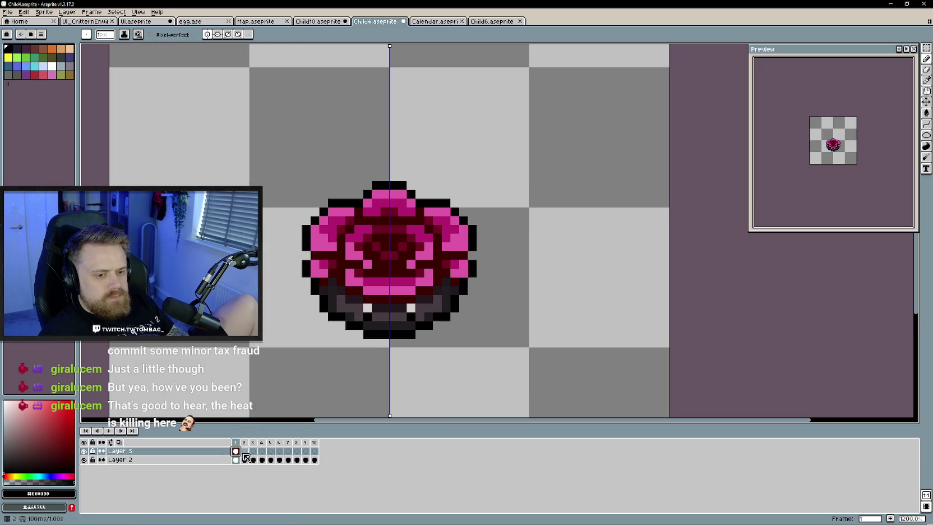
click(244, 451)
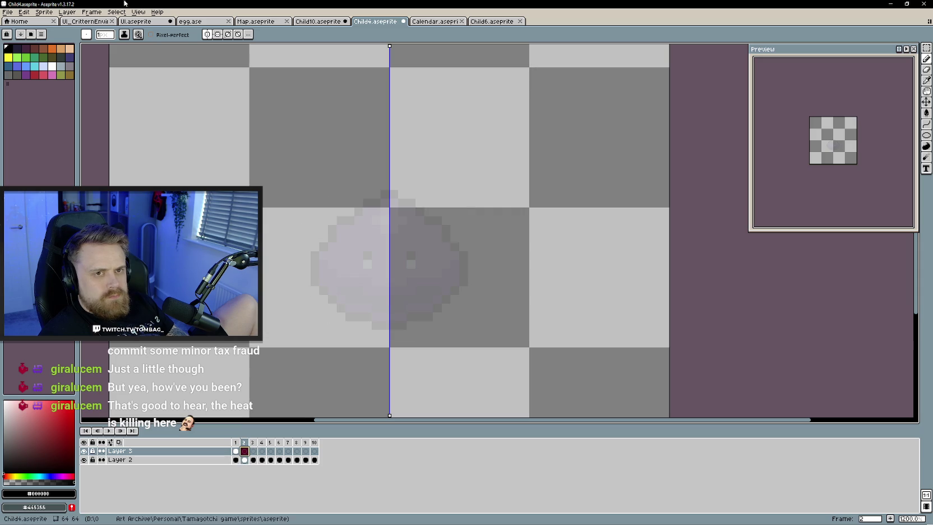
click(122, 13)
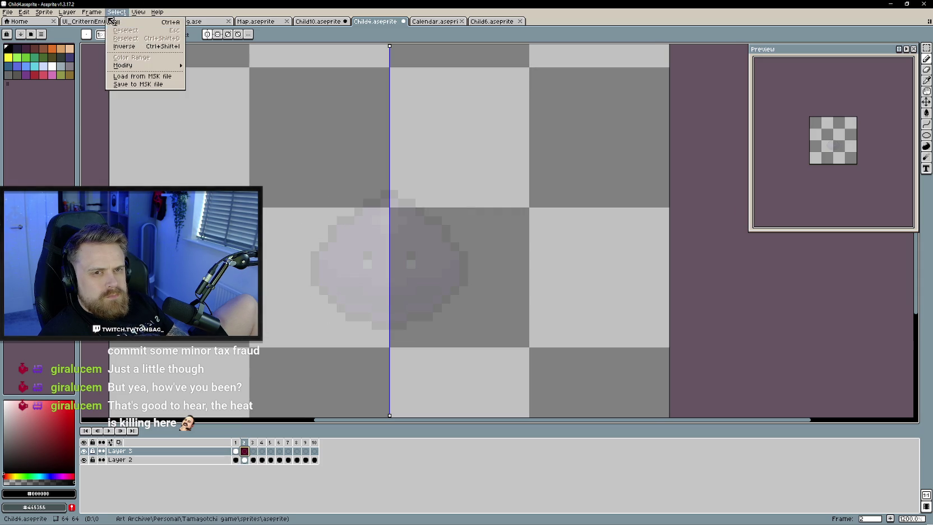
click(168, 106)
click(412, 325)
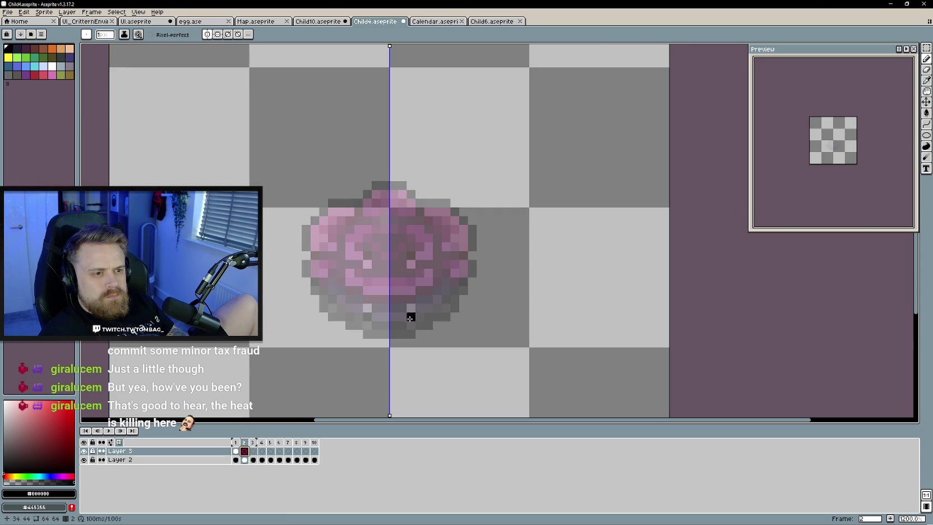
click(84, 460)
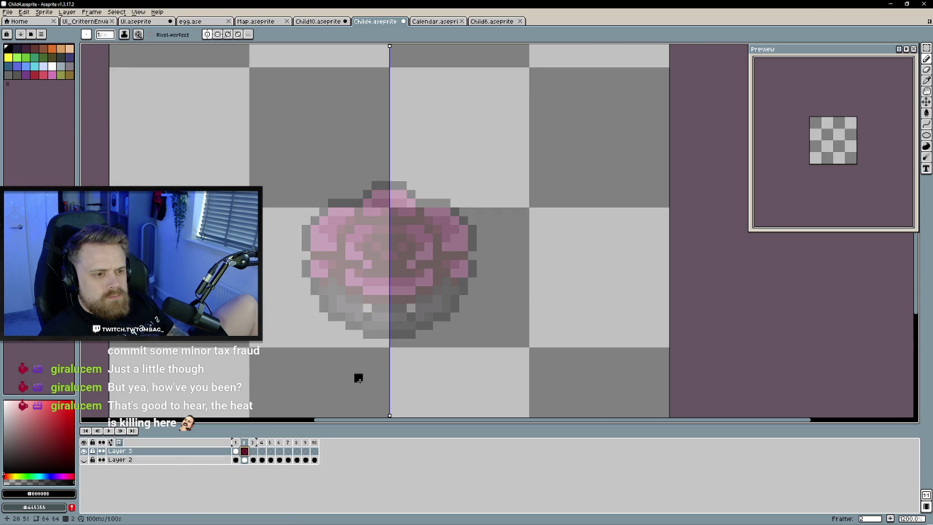
- Trace the black bottom outline, central eye shape and the line above the base
drag(376, 334, 328, 313)
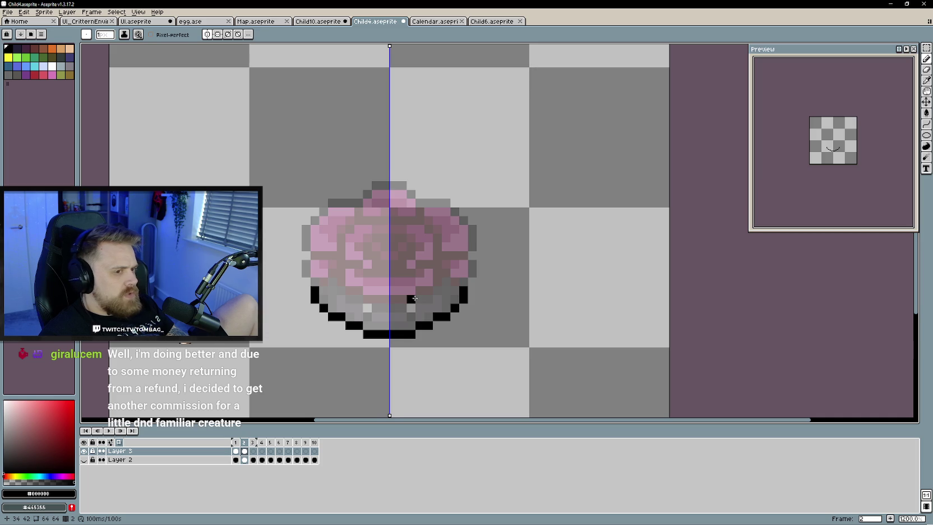
scroll(405, 296, up, 1)
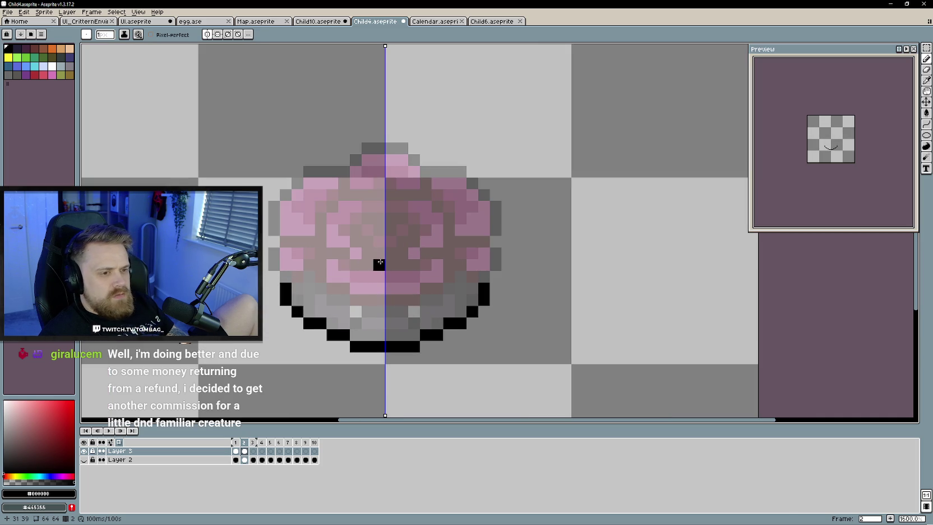
mouse_move(379, 229)
mouse_down()
mouse_move(376, 219)
mouse_move(362, 264)
mouse_move(329, 253)
mouse_move(382, 195)
mouse_move(276, 228)
mouse_move(314, 241)
mouse_move(273, 260)
mouse_up()
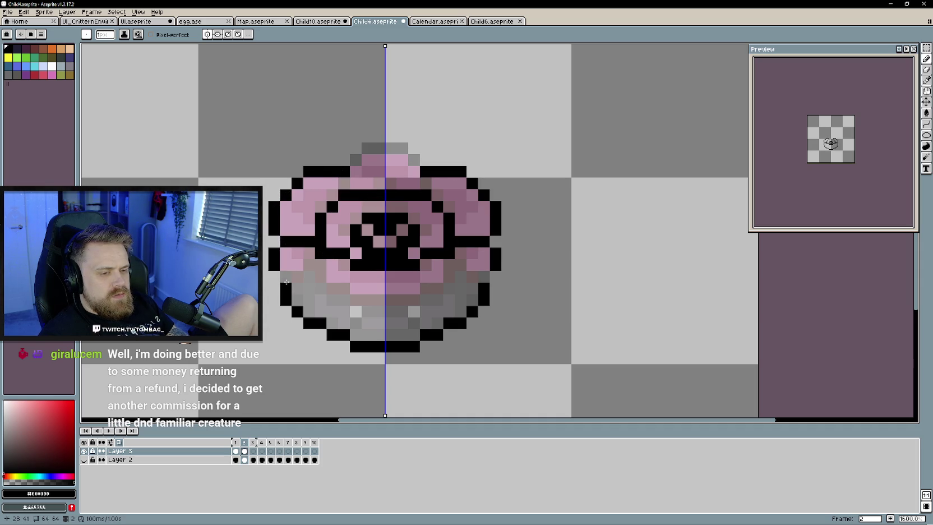
drag(312, 268, 294, 278)
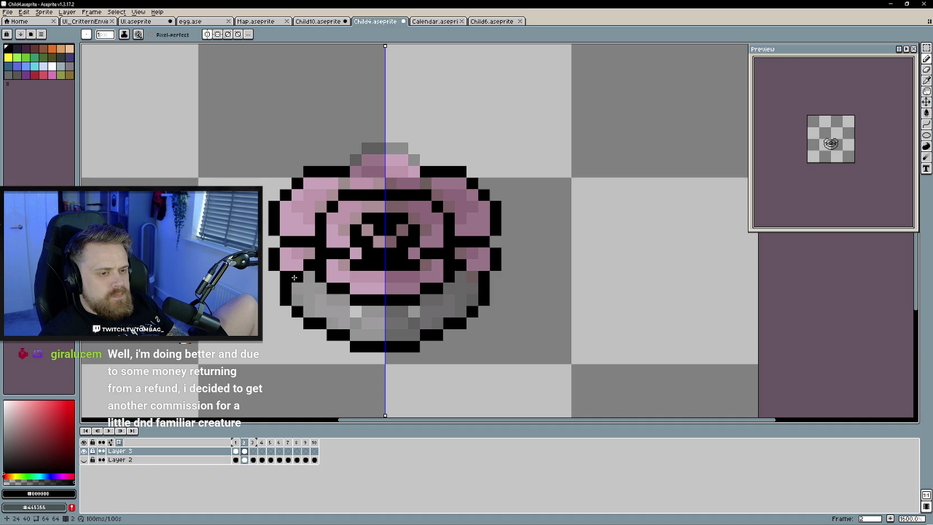
click(294, 277)
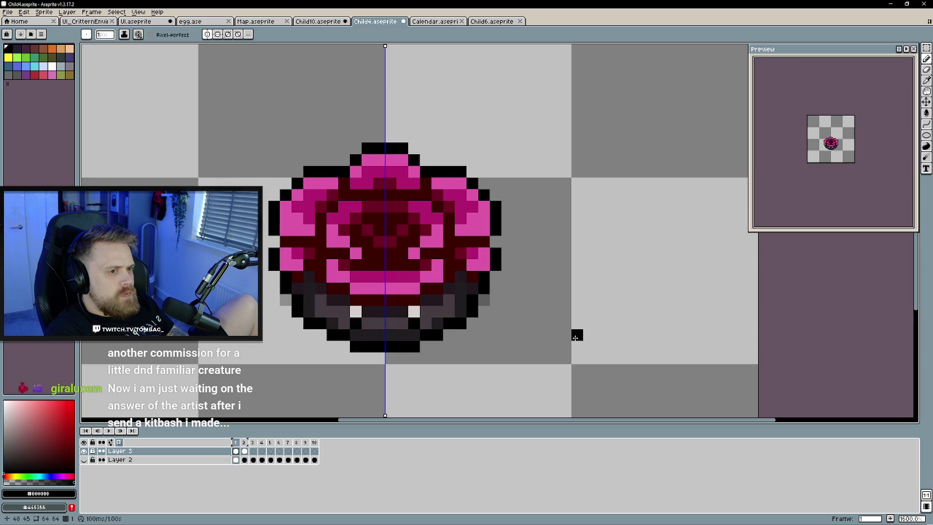
- Draw the top outline, stretch the upper part down one row, and redraw the band line lower
drag(356, 159, 383, 150)
key(Return)
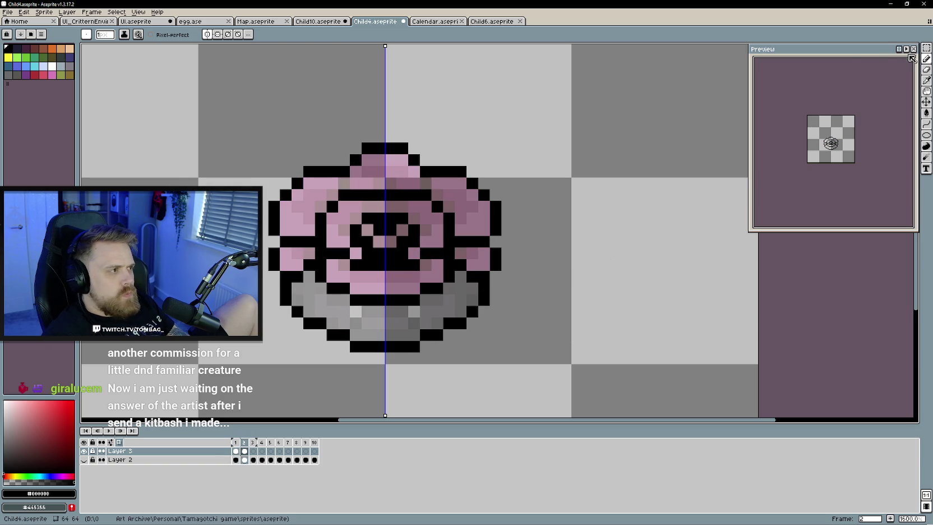
key(ctrl+v)
mouse_move(518, 255)
mouse_down()
mouse_move(518, 289)
mouse_move(589, 322)
mouse_up()
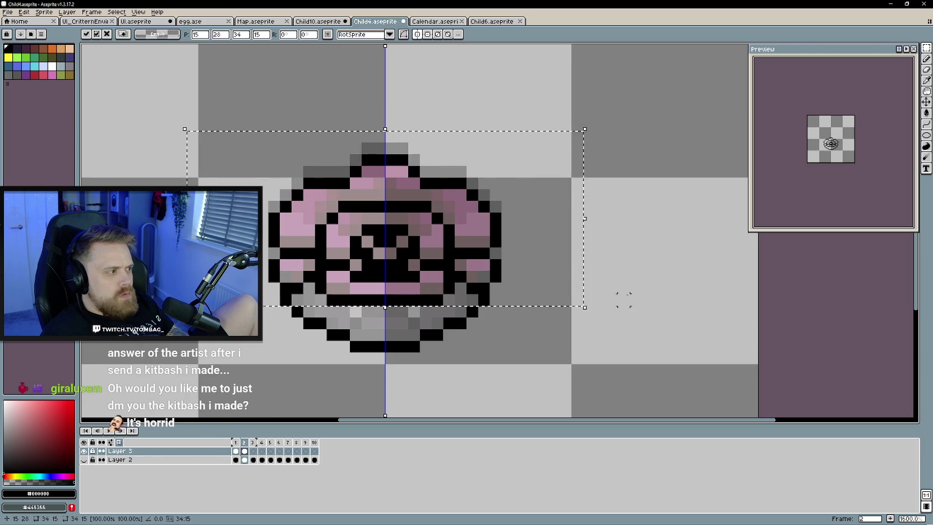
key(Return)
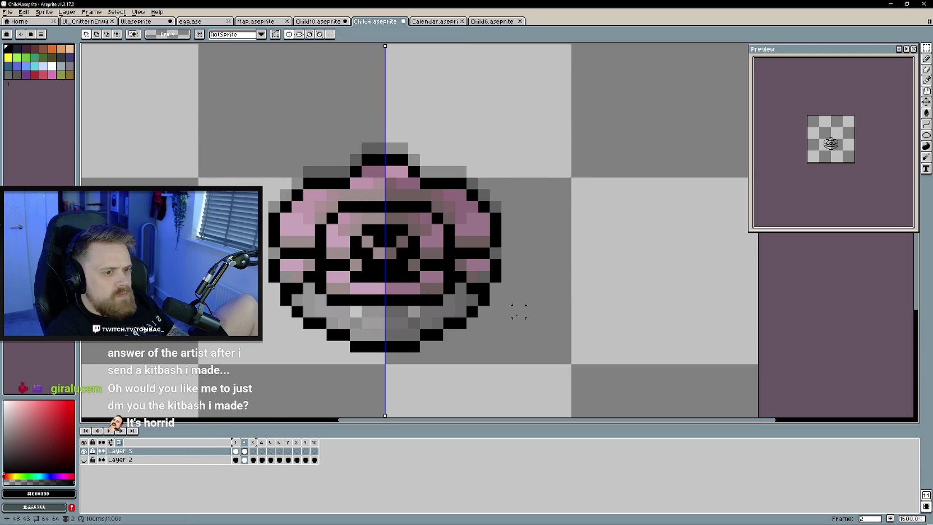
key(b)
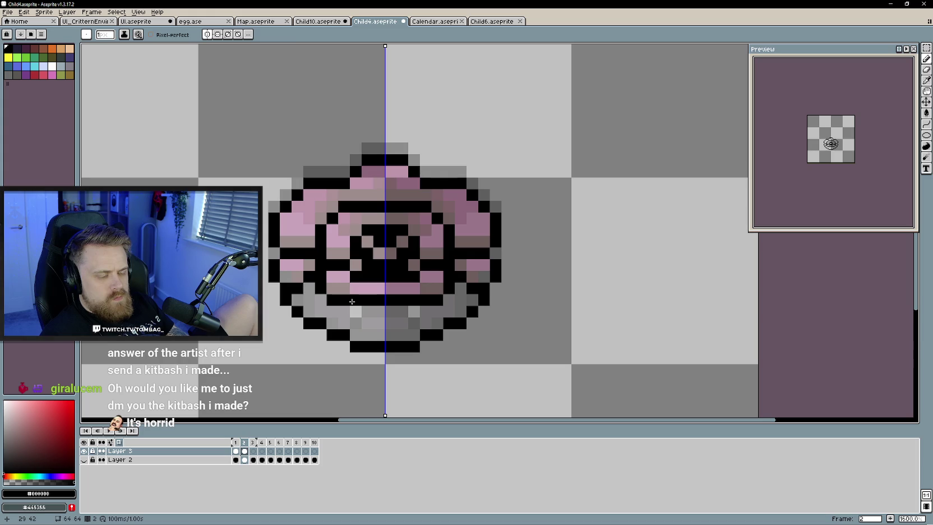
drag(351, 300, 425, 300)
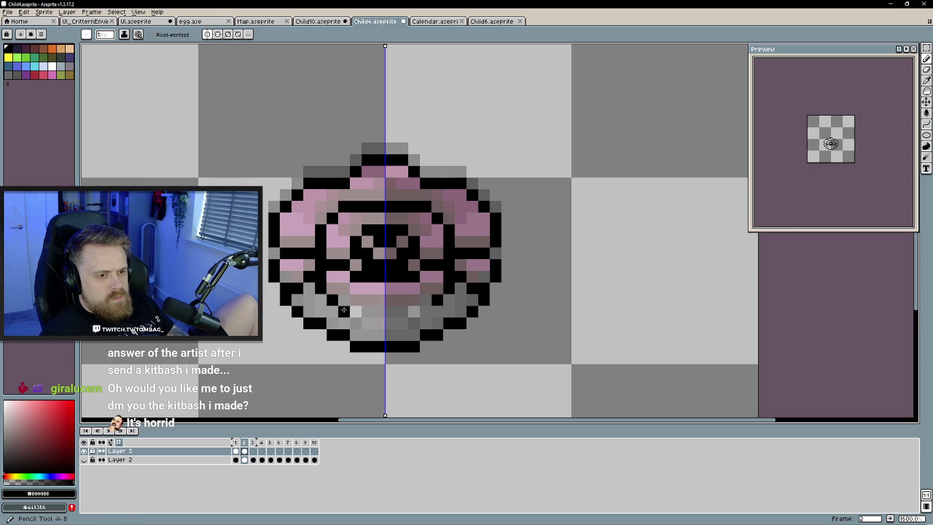
drag(343, 311, 426, 311)
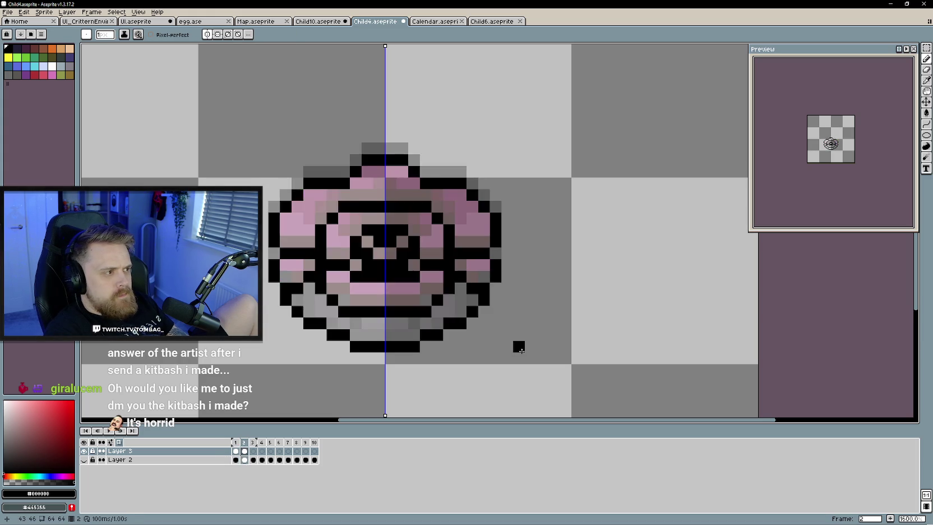
- Flip between frames 1 and 2 to compare the poses
key(Left)
key(Right)
key(Left)
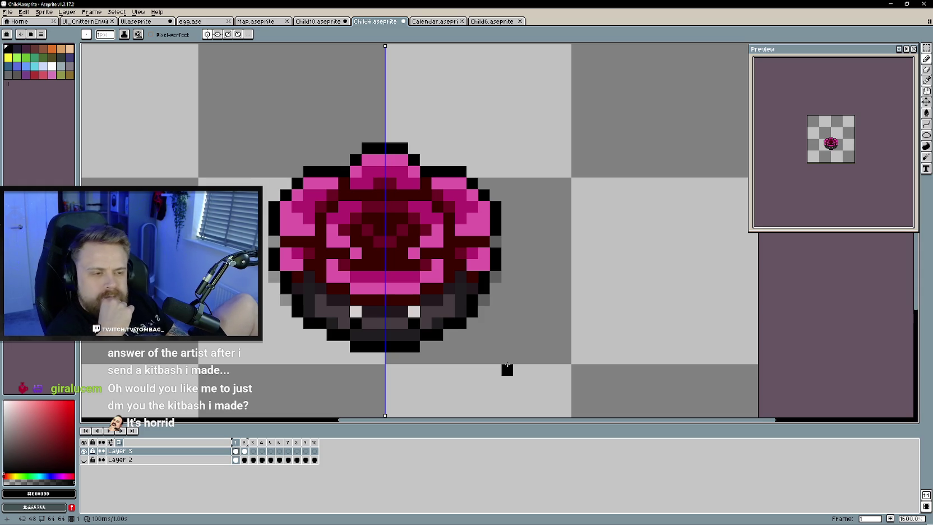
key(Right)
key(Left)
key(Right)
key(Right)
key(Left)
key(Left)
key(Right)
key(Left)
key(Right)
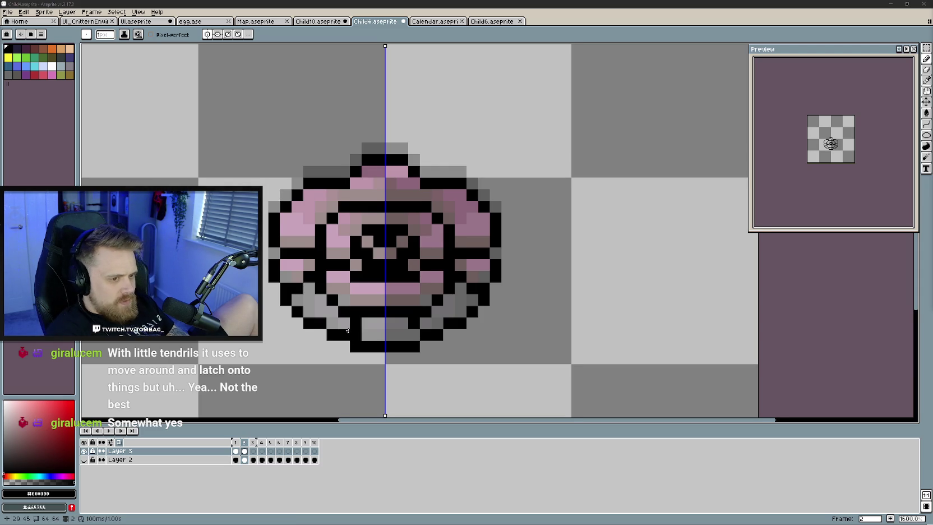
- Play the animation and flip between frames 2 and 3 to compare the poses
key(Return)
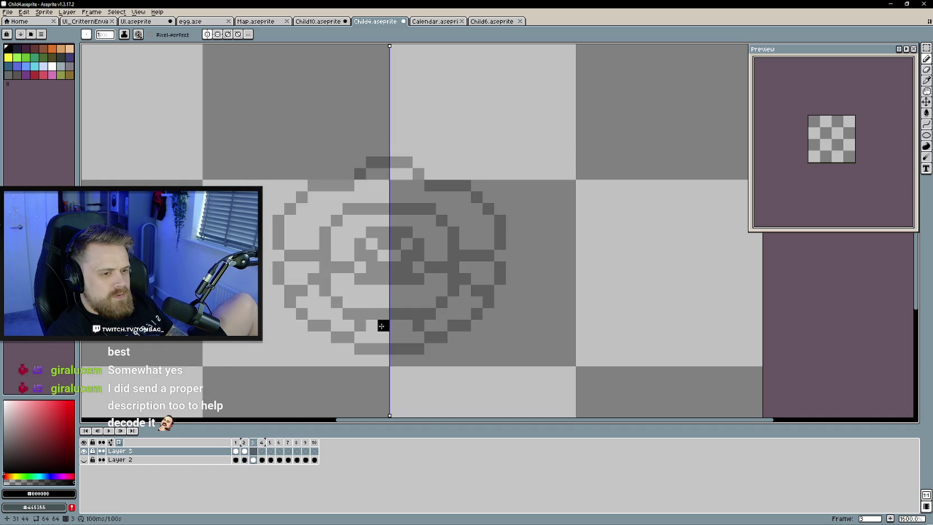
key(Left)
key(Right)
key(Left)
key(Left)
key(Left)
key(Right)
key(Right)
key(Left)
key(Right)
key(Left)
key(Right)
key(Left)
key(Right)
key(Right)
- Draw frame 3's mirrored black bottom outline and trace it up both side edges
mouse_move(407, 348)
mouse_down()
mouse_move(359, 349)
mouse_move(313, 325)
mouse_up()
click(360, 336)
key(ctrl+z)
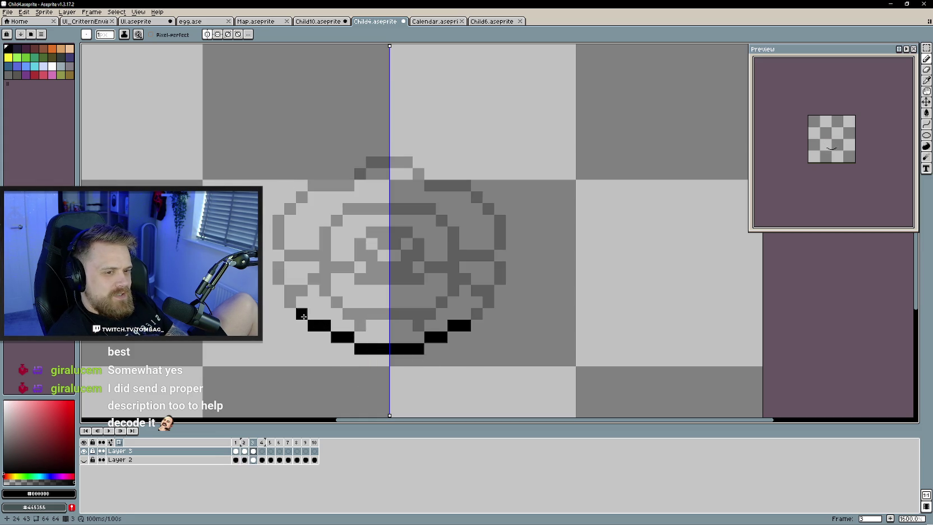
click(301, 314)
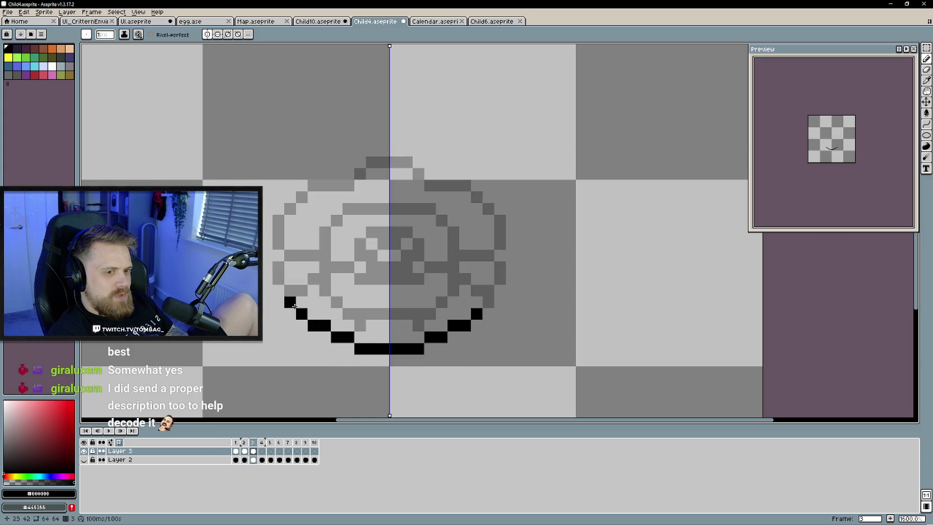
drag(294, 305, 281, 281)
click(311, 286)
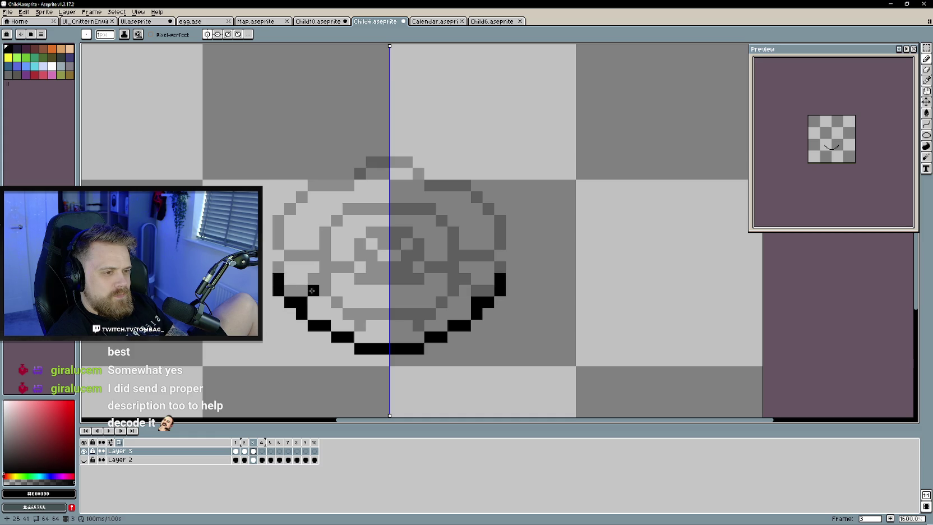
key(ctrl+z)
- Draw the upper and lower curves of the central ring on frame 3
drag(381, 208, 337, 216)
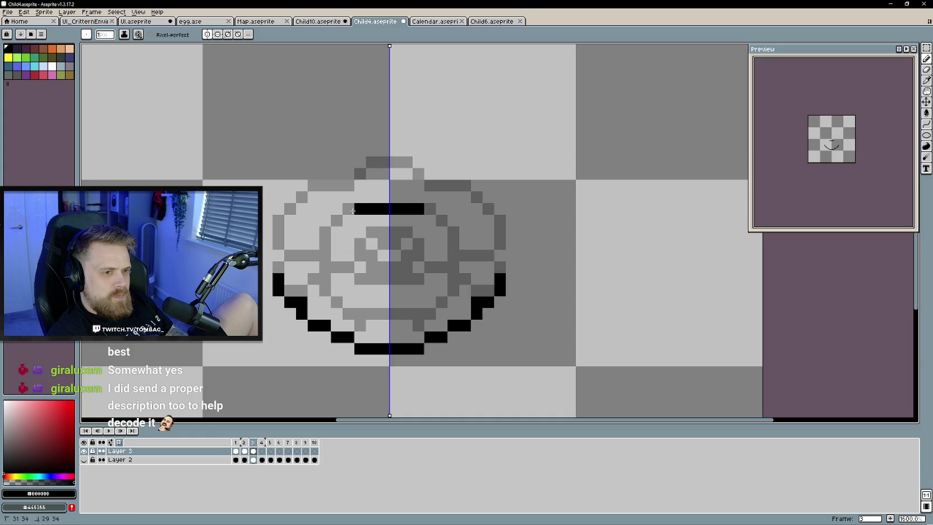
key(ctrl+z)
click(395, 208)
click(355, 210)
mouse_move(355, 209)
mouse_down()
mouse_move(323, 272)
mouse_move(359, 267)
mouse_move(360, 243)
mouse_move(383, 267)
mouse_move(367, 281)
mouse_move(384, 245)
mouse_move(384, 232)
mouse_move(371, 232)
mouse_up()
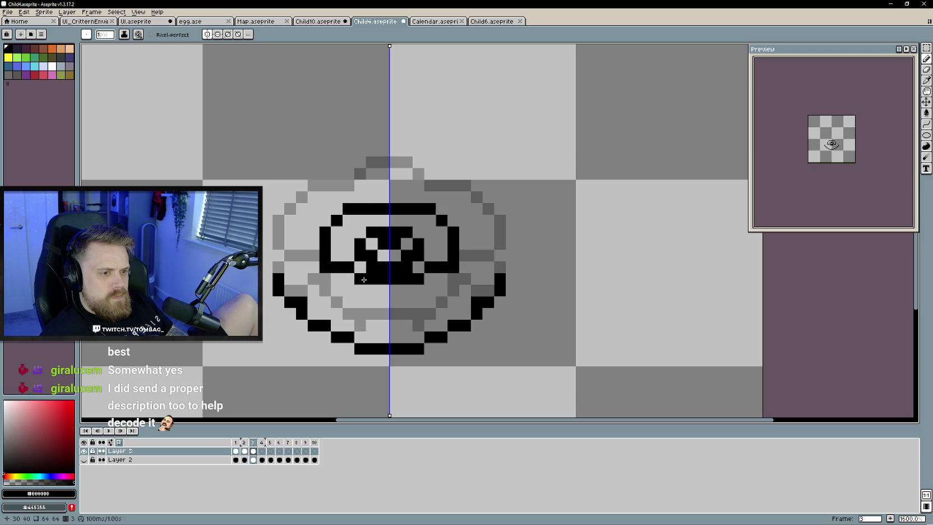
mouse_move(321, 282)
mouse_down()
mouse_move(314, 278)
mouse_move(362, 325)
mouse_up()
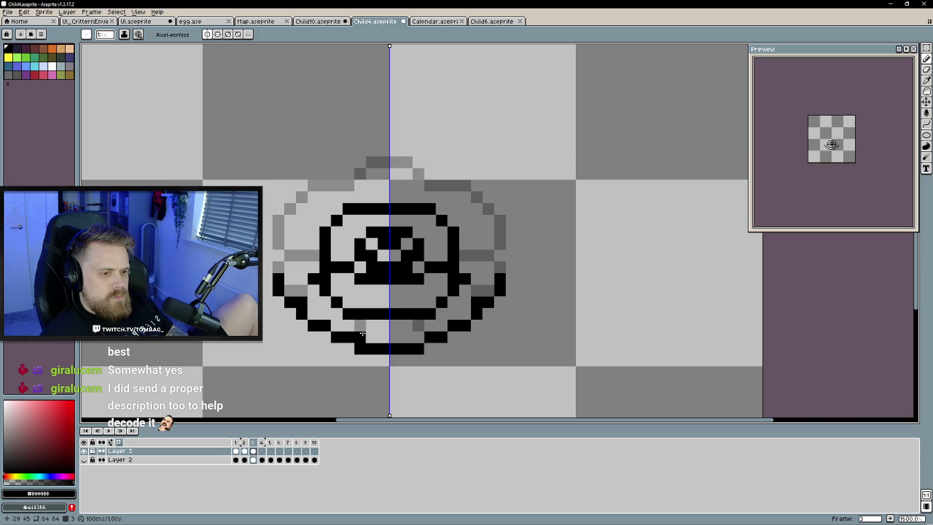
click(360, 337)
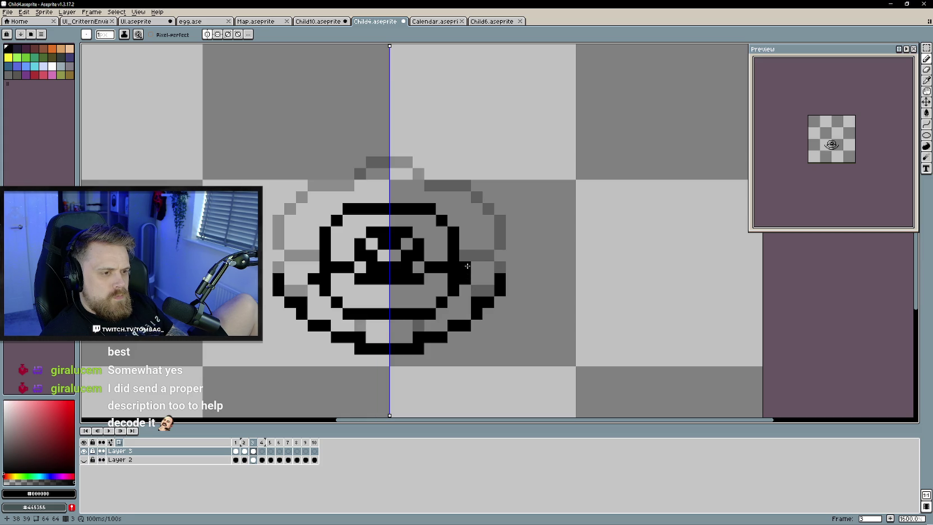
- Add the mirrored bottom row, diagonal sides and a trimmed black cap on top
drag(466, 267, 488, 268)
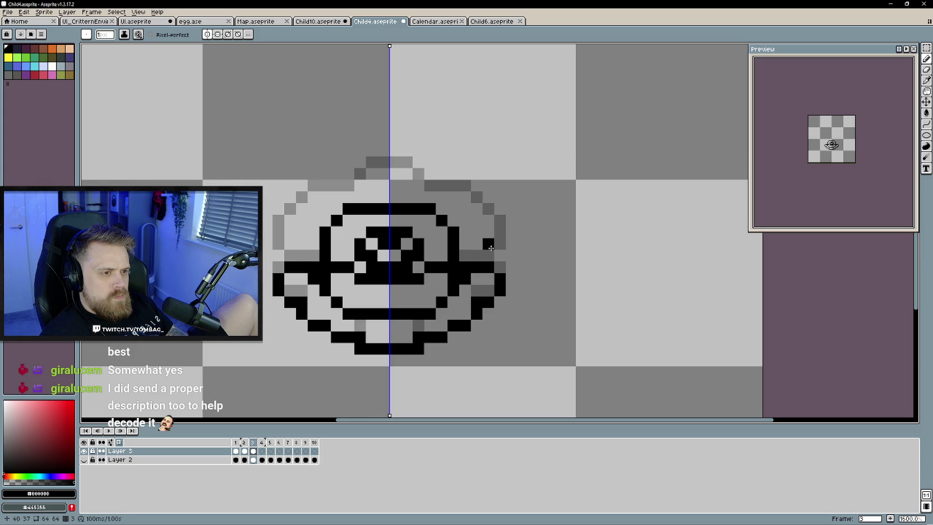
mouse_move(498, 253)
mouse_down()
mouse_move(498, 231)
mouse_move(464, 197)
mouse_move(429, 197)
mouse_move(388, 174)
mouse_move(395, 186)
mouse_up()
click(417, 185)
key(e)
click(360, 174)
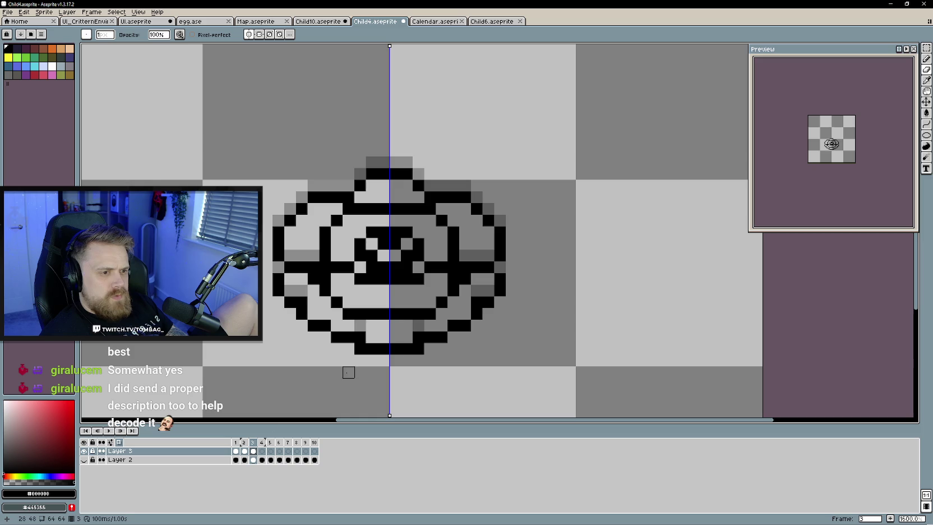
- Compare frame 3's outline against frames 1 and 2, then return to the pencil
key(Home)
key(period)
key(period)
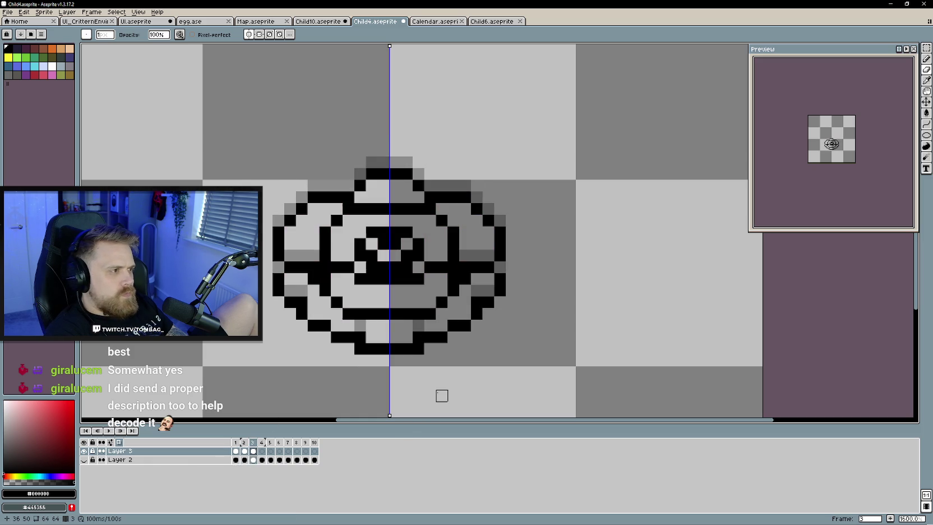
key(Home)
key(period)
key(period)
key(Home)
key(period)
key(period)
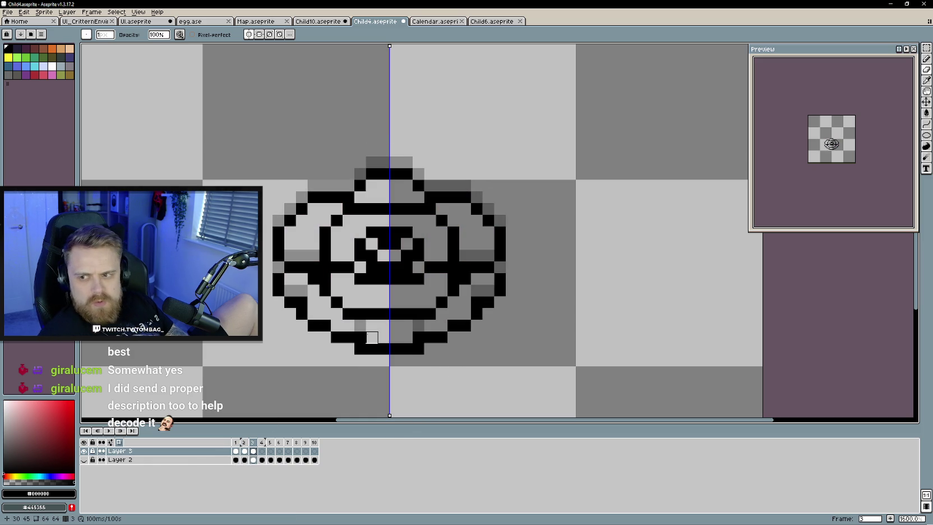
key(comma)
key(Home)
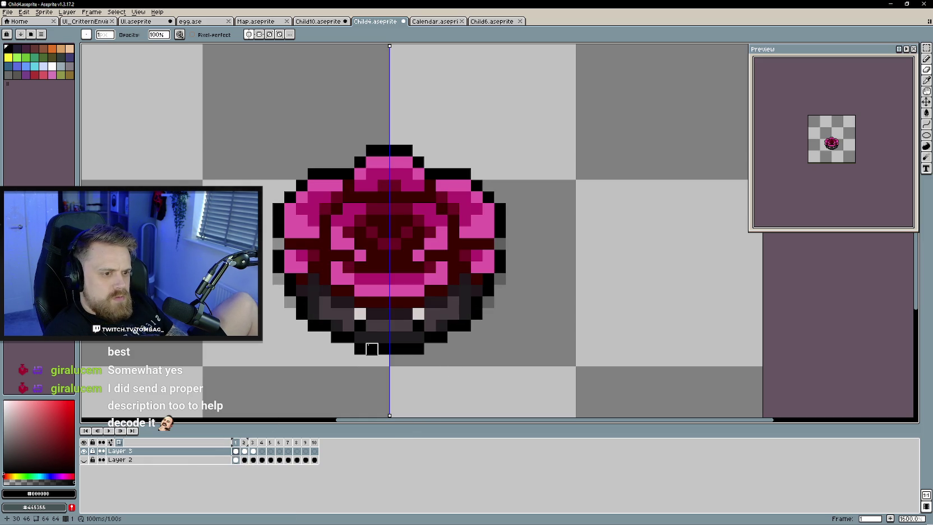
key(period)
key(period)
key(i)
key(b)
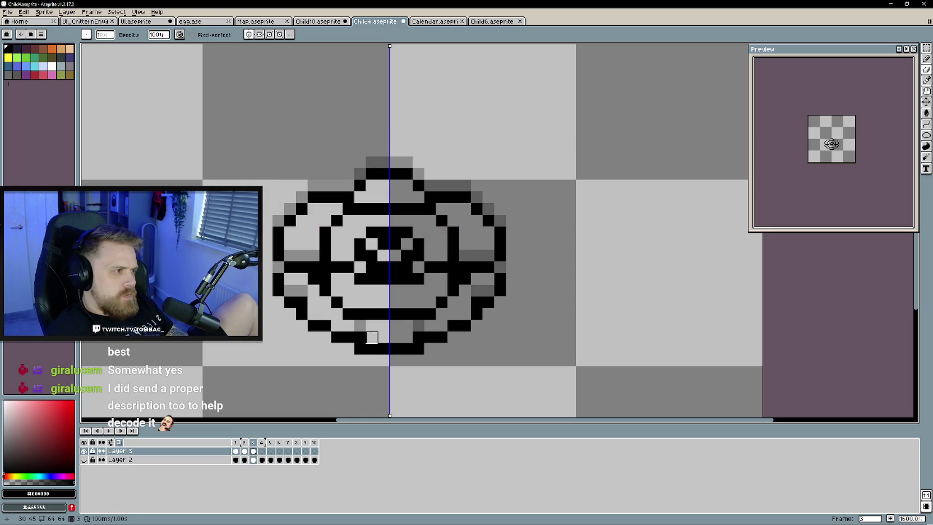
- Flick through all animation frames, ending on the empty frame 4
key(Home)
key(End)
key(period)
key(period)
key(period)
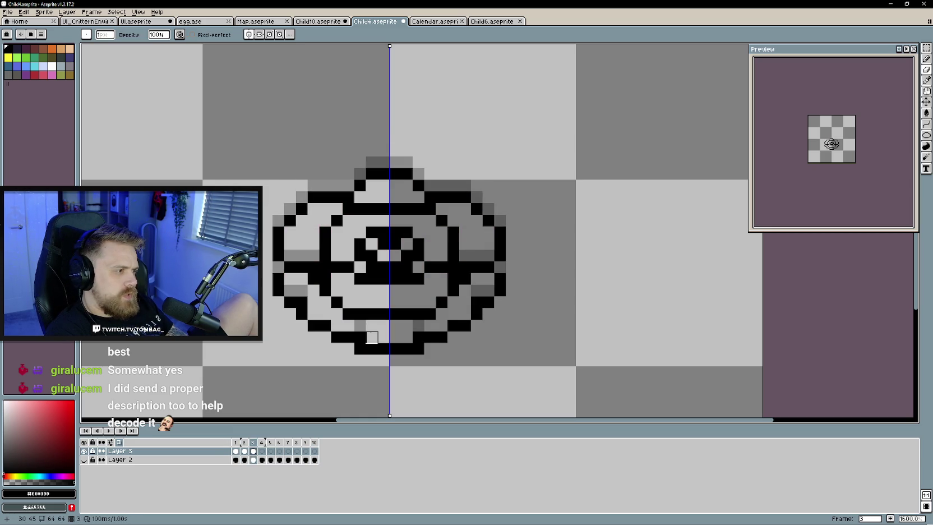
key(comma)
key(comma)
key(period)
key(period)
key(comma)
key(comma)
key(period)
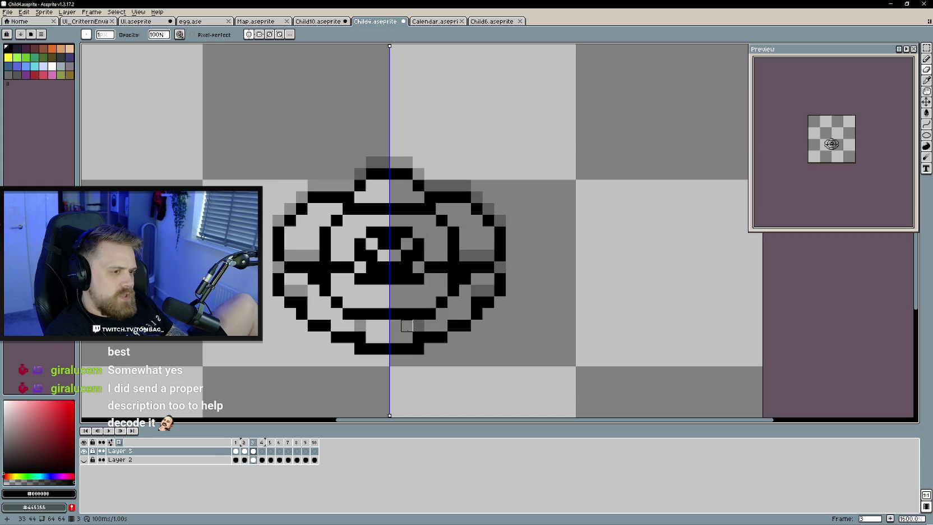
key(Right)
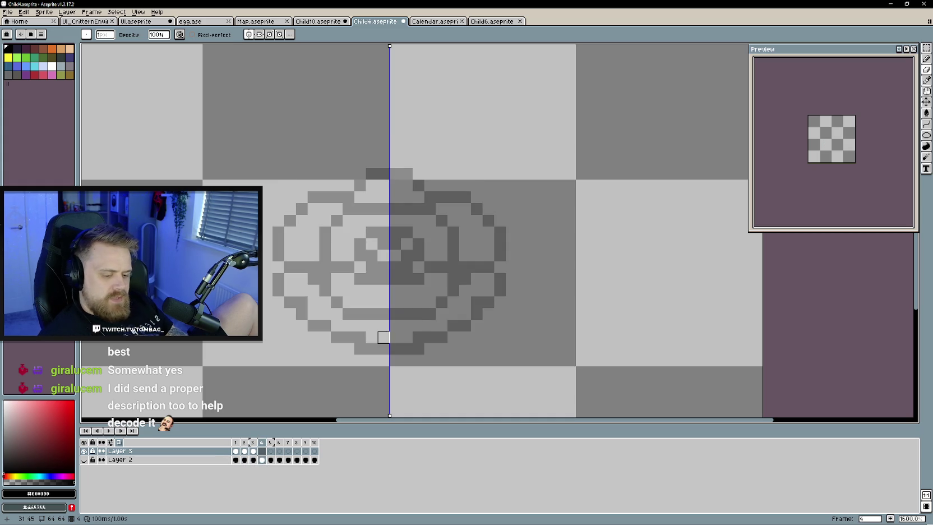
- Draw frame 4's mirrored black bottom outline curve
key(e)
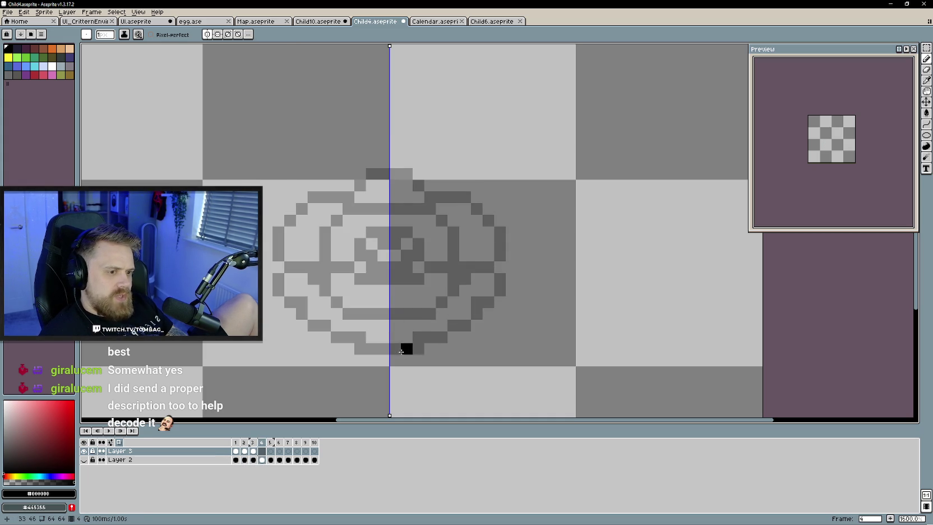
shift+click(363, 350)
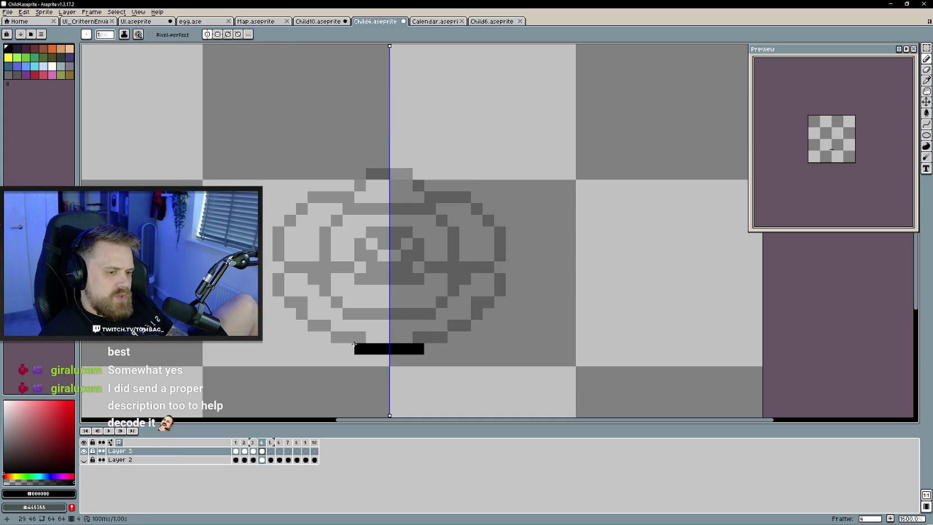
key(ctrl+z)
mouse_move(356, 349)
mouse_down()
mouse_move(364, 350)
mouse_move(280, 303)
mouse_up()
click(279, 291)
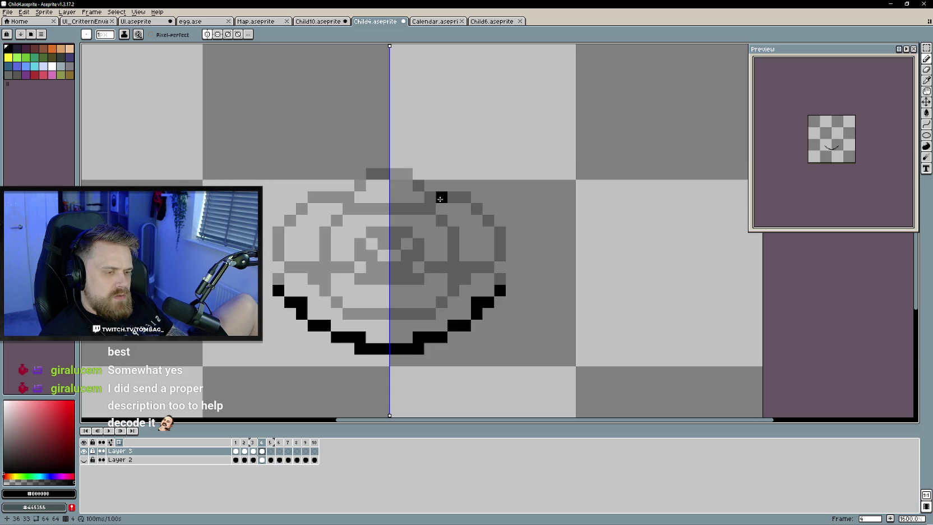
- Trace the egg's black top row and diagonal sides down to its widest point
click(417, 185)
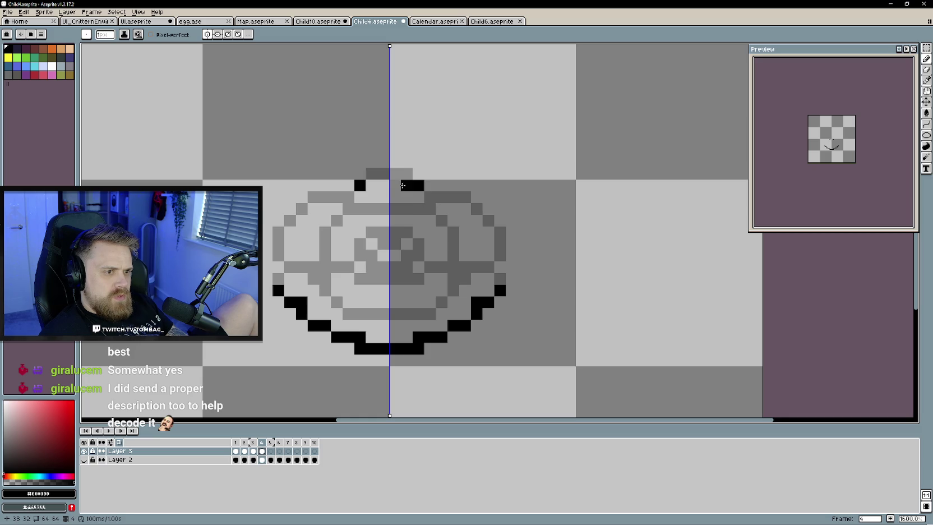
key(ctrl+z)
mouse_move(407, 185)
mouse_down()
mouse_move(391, 186)
mouse_move(465, 197)
mouse_up()
click(418, 196)
click(476, 208)
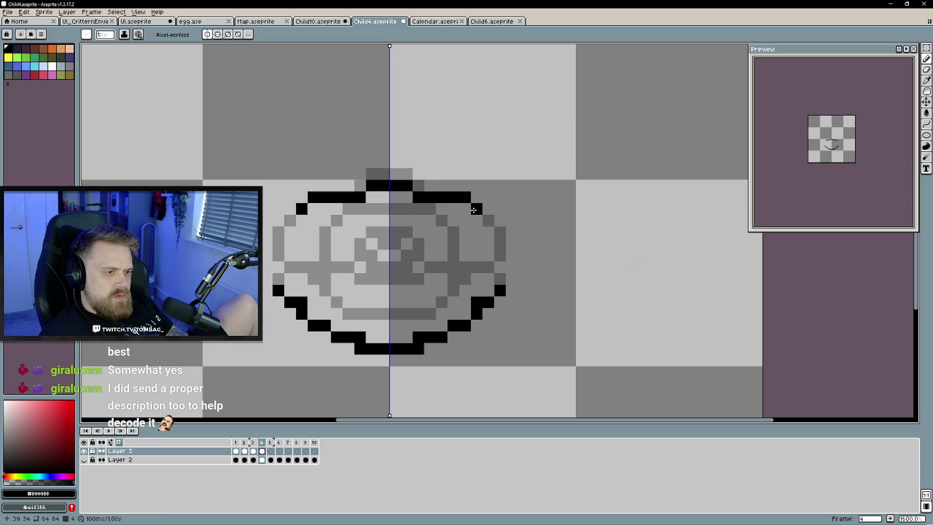
click(487, 222)
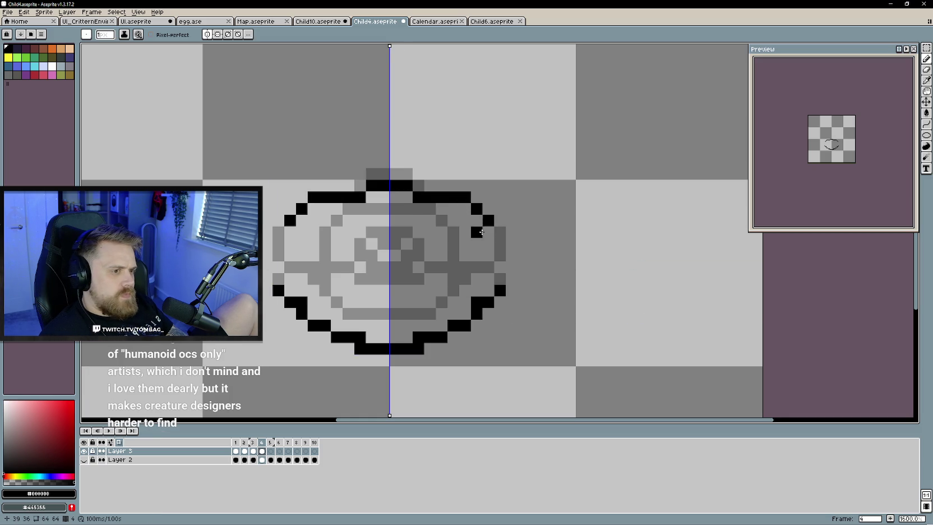
drag(490, 233, 512, 267)
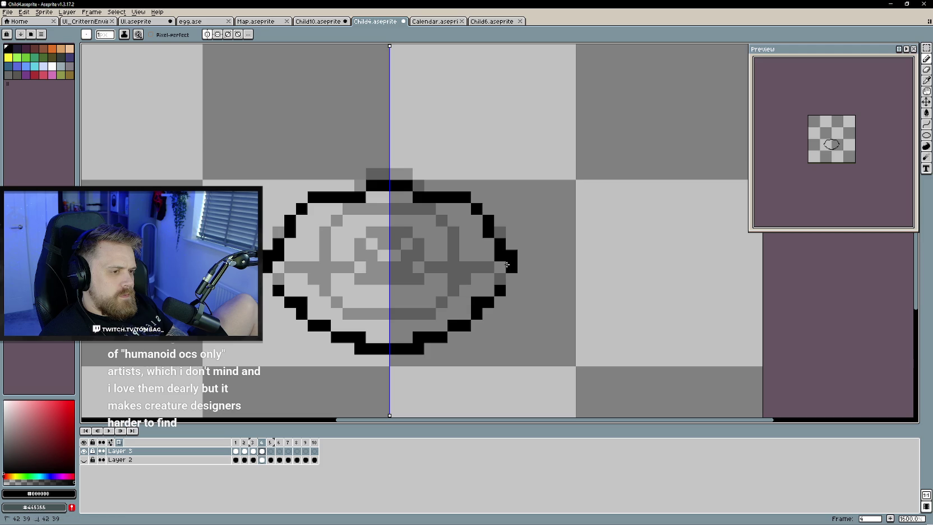
click(490, 278)
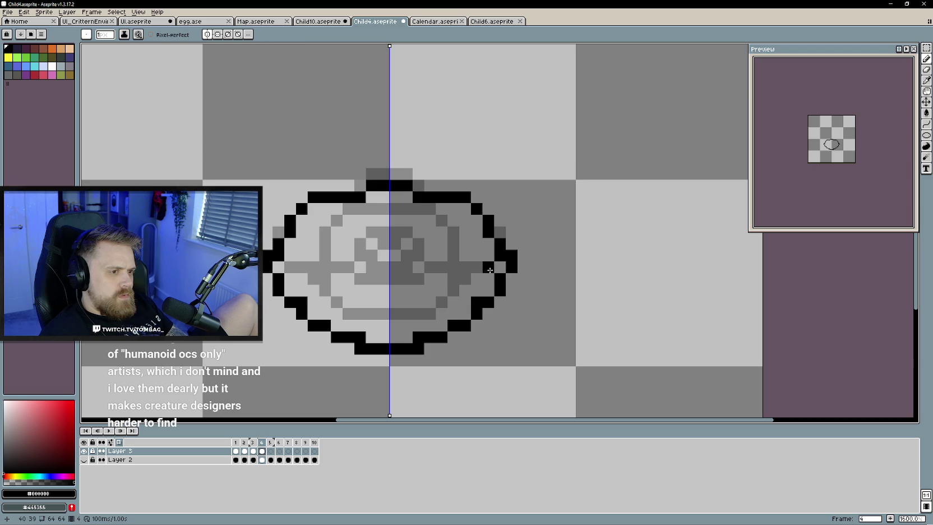
- Draw the inner body outline curving up and across, then erase stray pixels
mouse_move(490, 273)
mouse_down()
mouse_move(454, 266)
mouse_move(453, 232)
mouse_up()
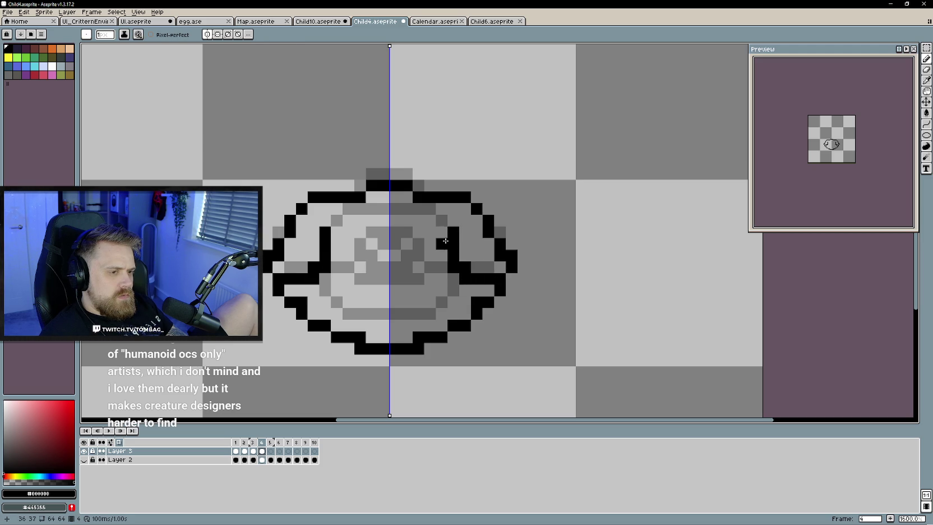
click(446, 231)
click(430, 220)
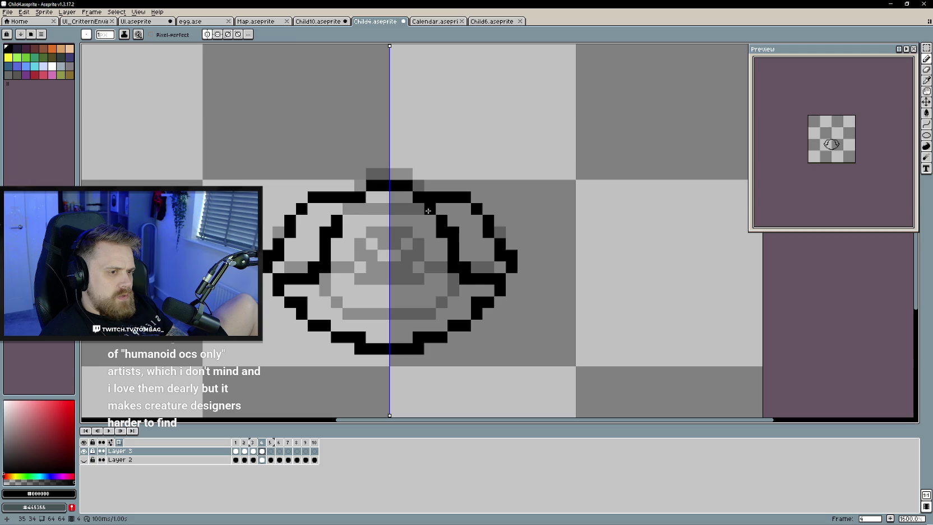
drag(430, 209, 393, 209)
key(e)
click(453, 232)
click(466, 267)
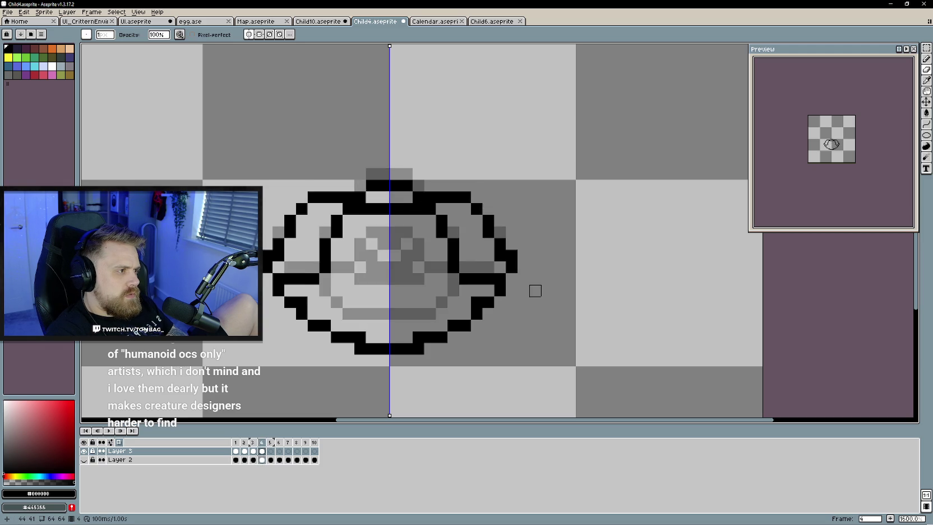
click(500, 244)
- Add black outer side columns and the lower inner outline row
key(b)
drag(499, 232, 499, 255)
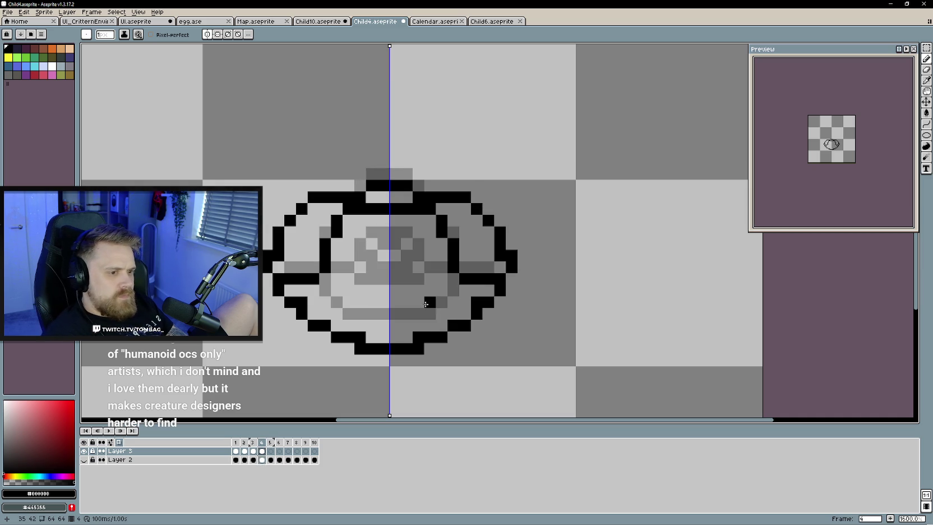
click(379, 324)
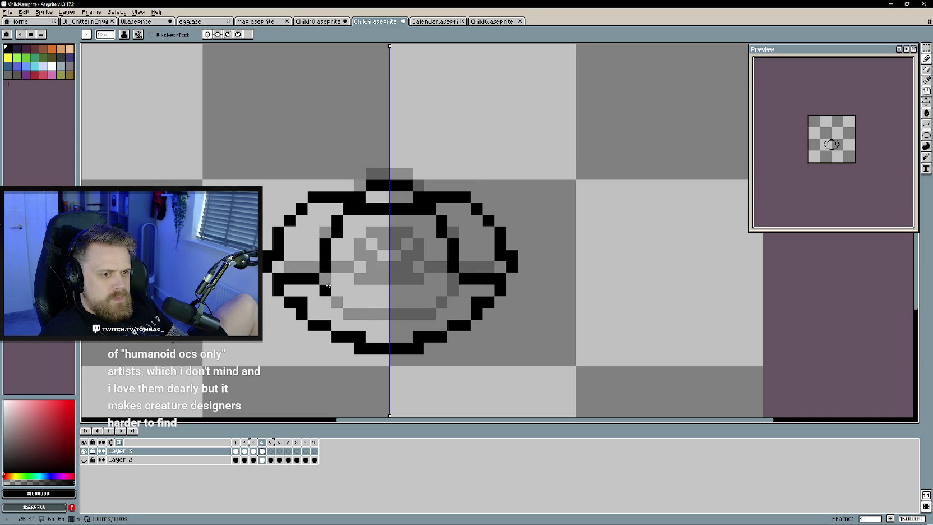
drag(325, 279, 325, 291)
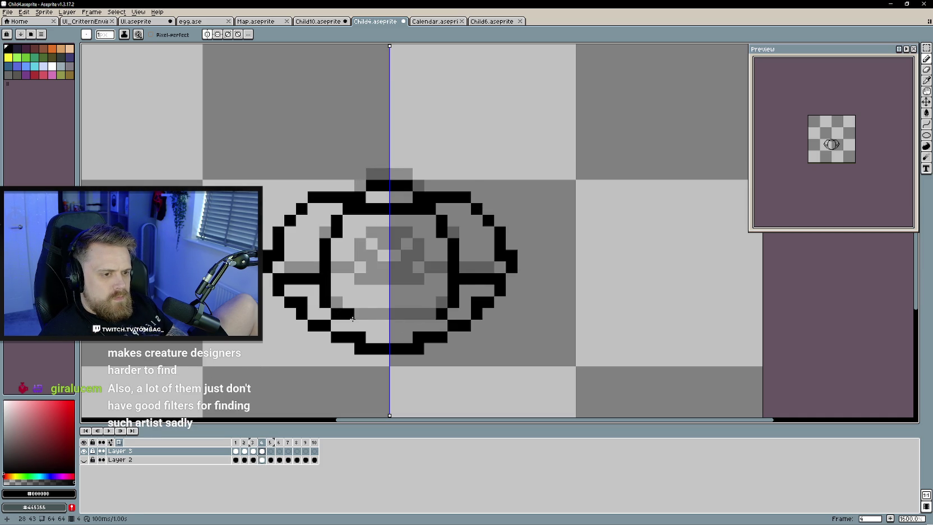
drag(348, 325, 429, 325)
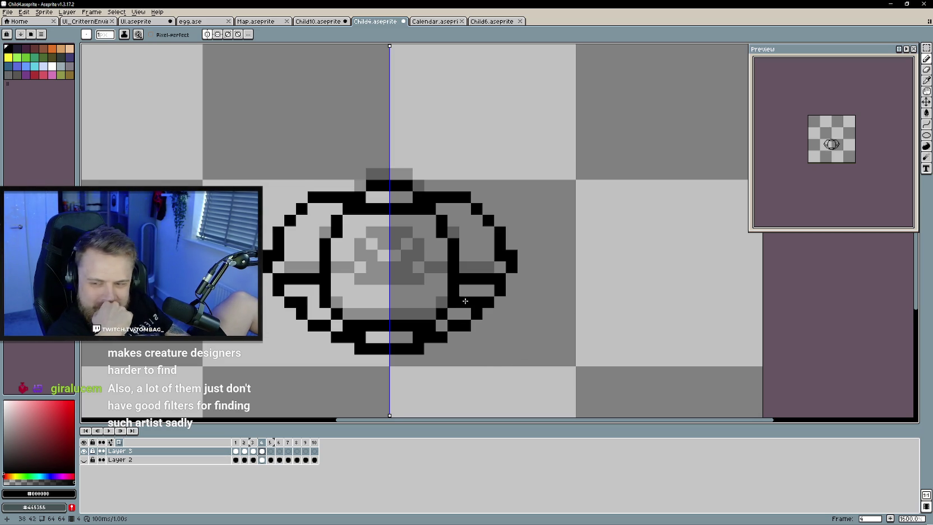
scroll(443, 314, up, 1)
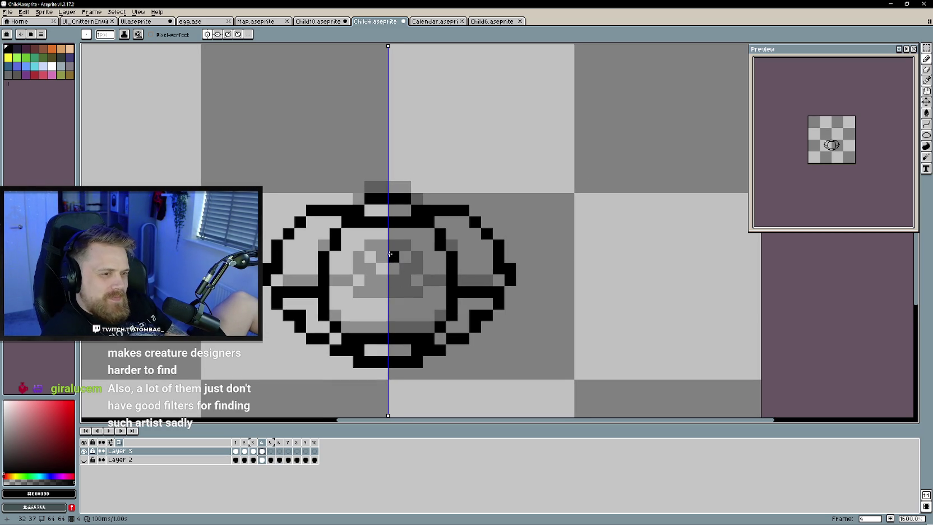
- Draw the central eye ring around the pupil, then compare with frame 3
drag(404, 256, 368, 254)
click(357, 263)
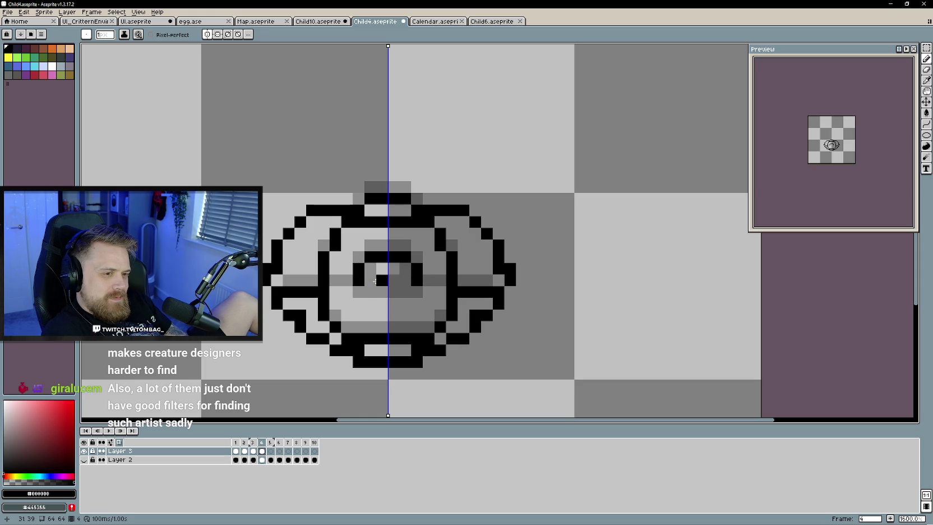
drag(377, 290, 370, 277)
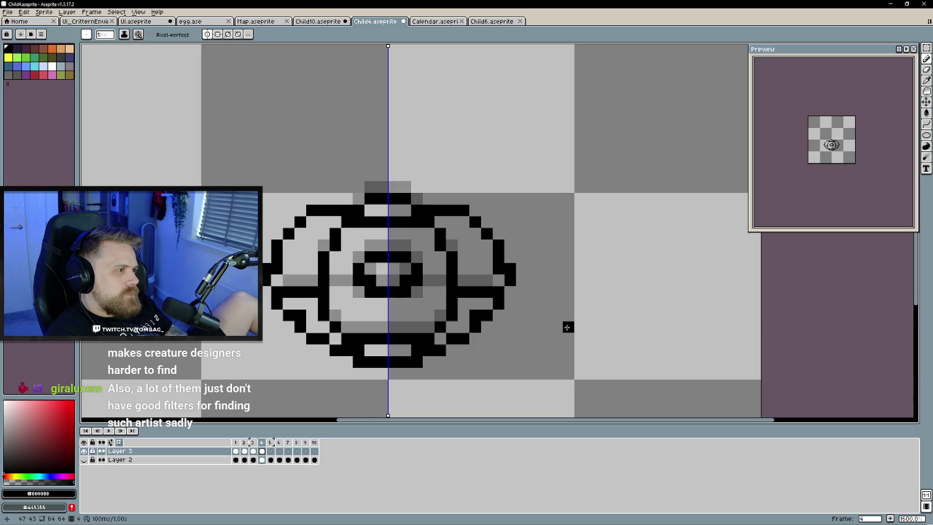
key(Left)
key(Right)
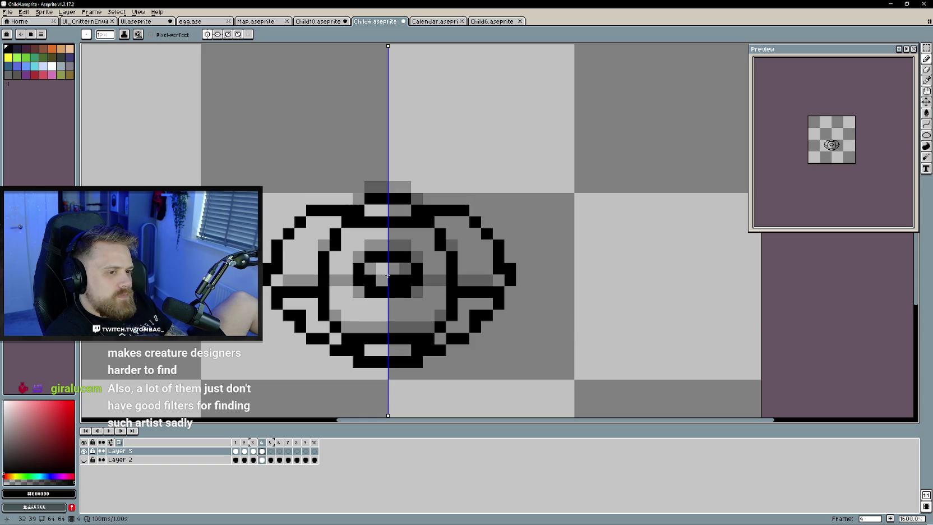
key(Left)
key(Right)
key(Left)
key(Right)
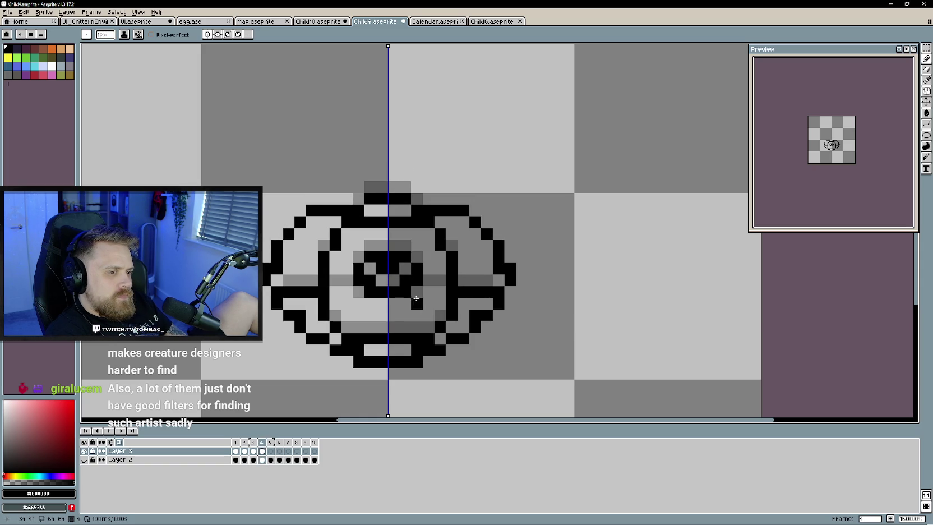
- Add outline pixels left of centre and erase the top-right inner pixels
drag(346, 295, 335, 292)
key(Left)
key(Right)
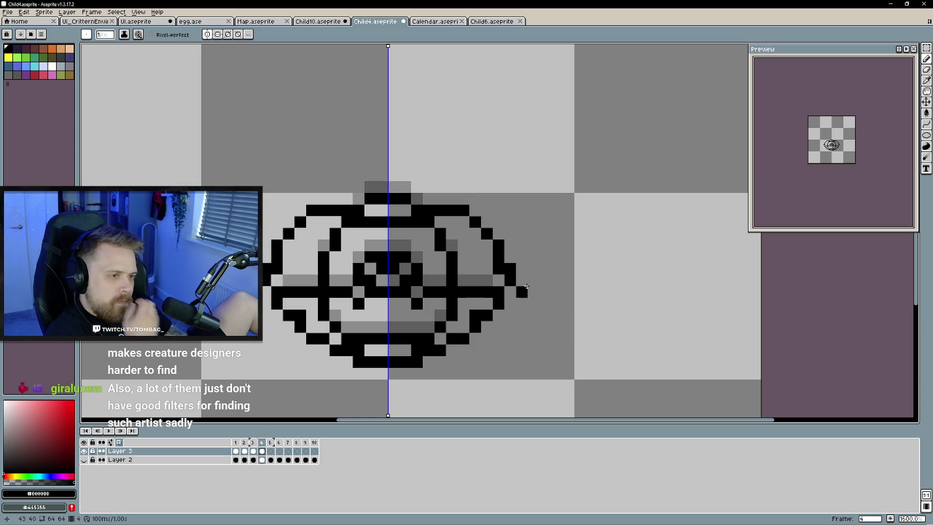
key(e)
mouse_move(452, 221)
mouse_down()
mouse_move(464, 210)
mouse_move(451, 234)
mouse_up()
key(b)
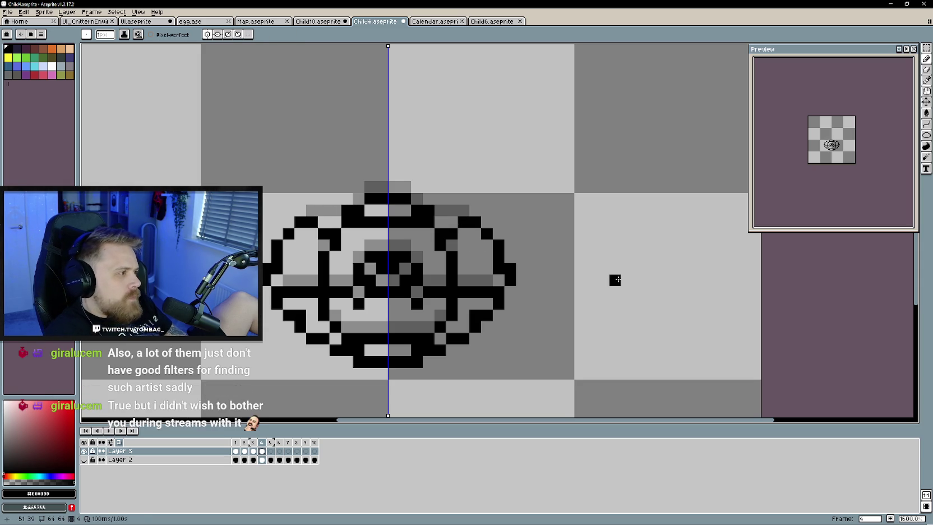
- Replace a stray right-edge pixel with a new black one further out
key(Left)
key(Right)
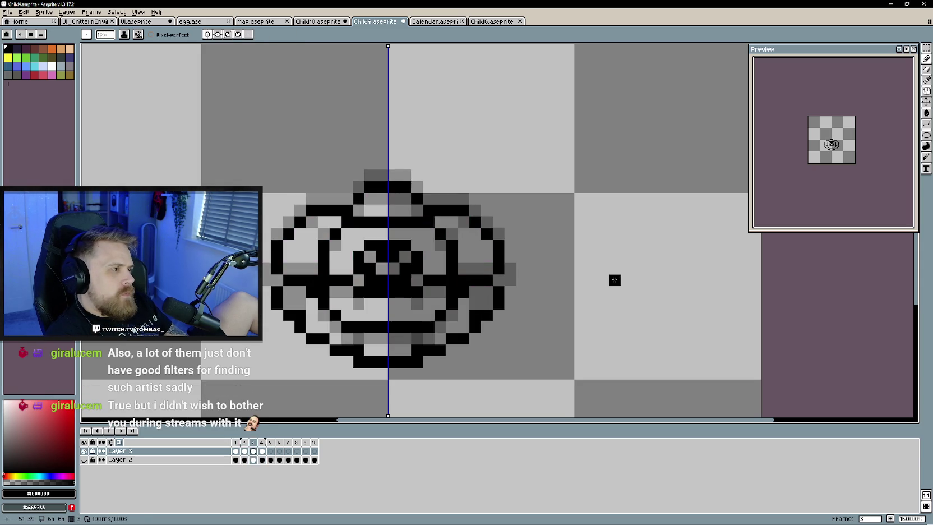
key(e)
click(499, 269)
key(b)
click(510, 258)
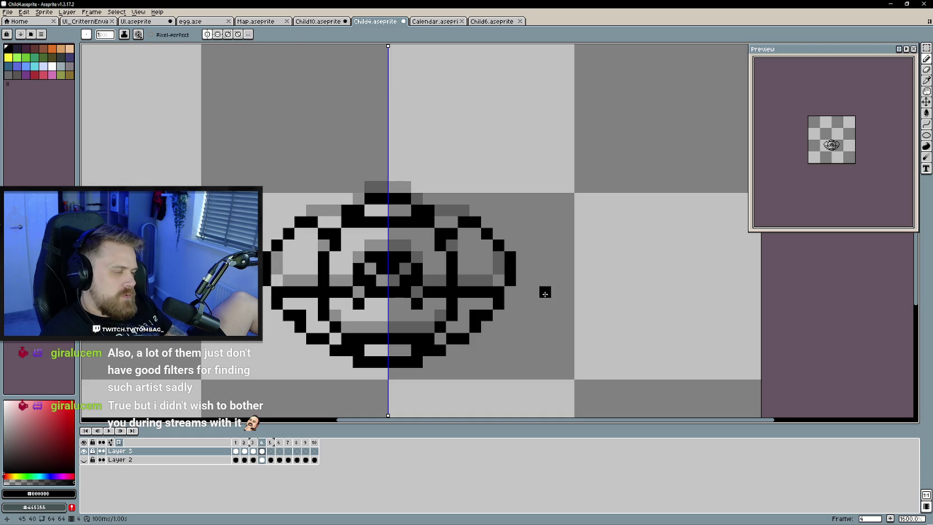
key(Left)
key(Right)
- Flip repeatedly between frames 3 and 4 to check the outline
key(Left)
key(Left)
key(Left)
key(Right)
key(Right)
key(Right)
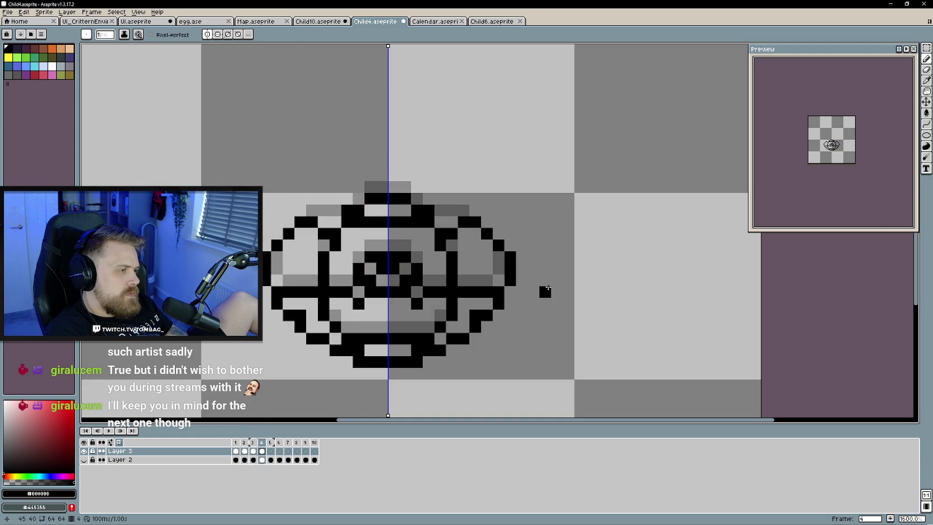
key(Right)
key(Left)
key(Left)
key(Right)
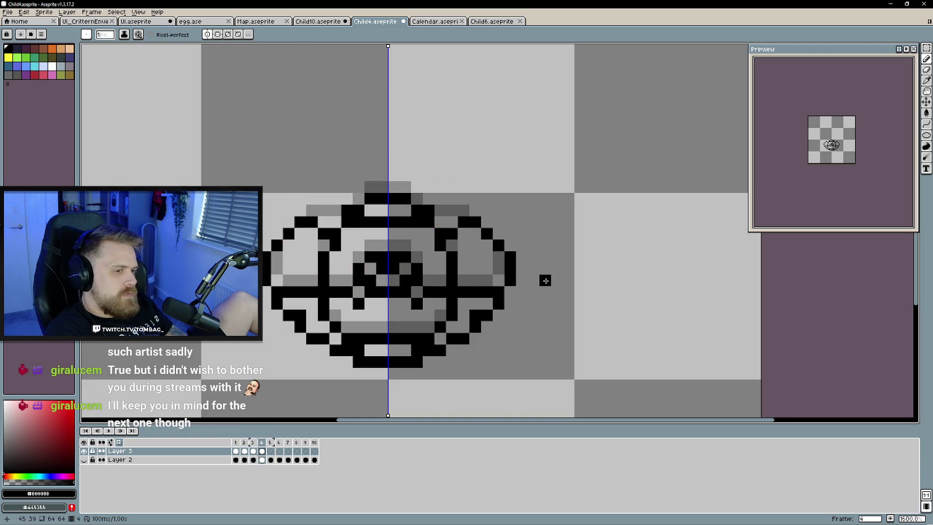
key(Left)
key(Left)
key(Right)
key(Right)
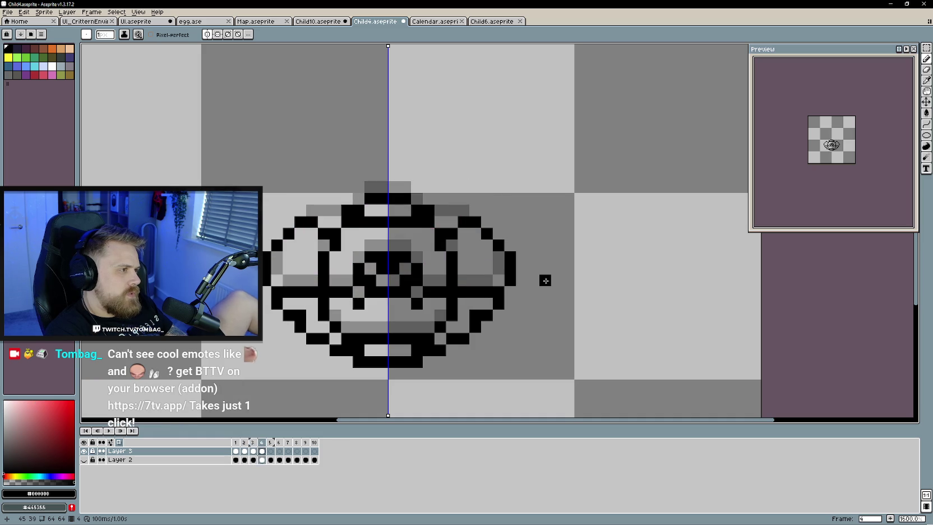
key(Left)
key(Right)
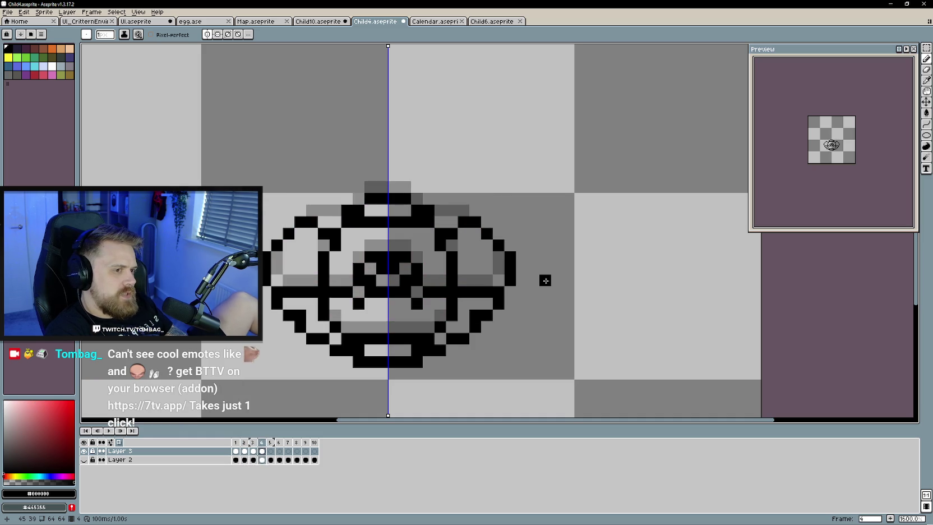
key(Left)
key(Left)
key(Right)
key(Right)
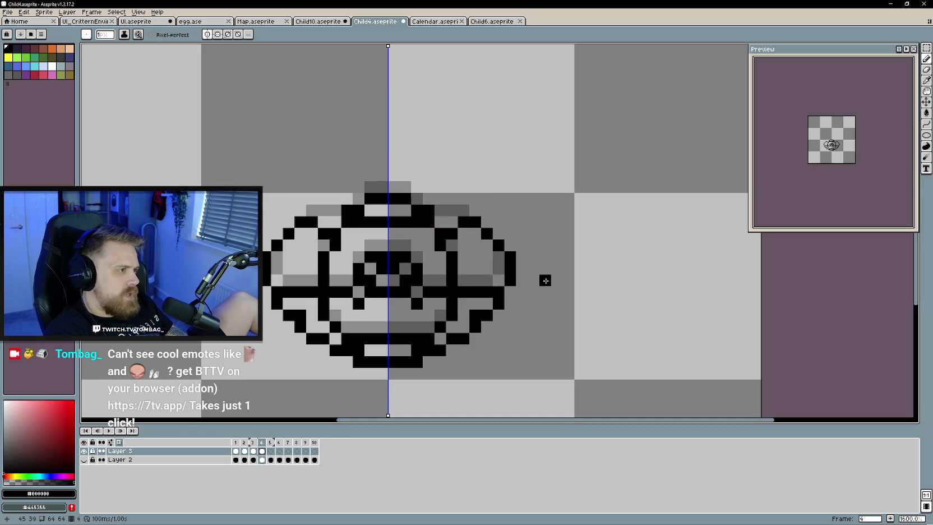
- Add a black pixel on the right side and erase outline pixels near the top
click(486, 254)
key(e)
click(359, 210)
click(417, 210)
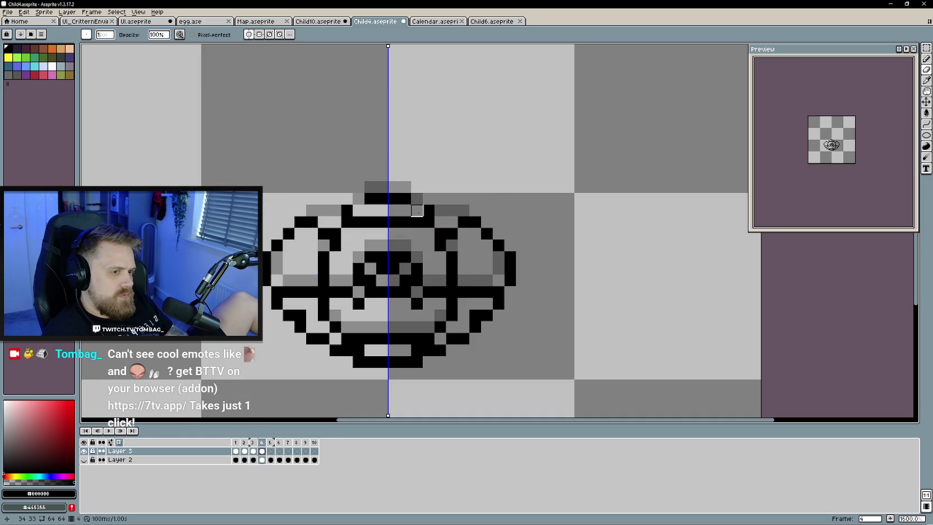
key(b)
- Step between frames 2, 3 and 4 to compare the outline, ending on frame 4
key(Left)
key(Left)
key(Right)
key(Left)
key(Right)
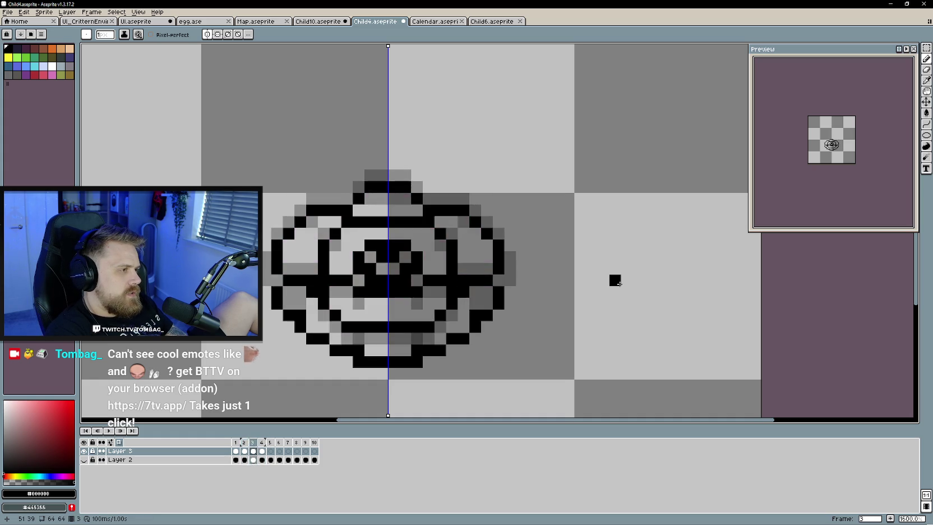
key(Right)
key(Right)
key(Left)
key(Left)
key(Left)
key(Left)
key(Right)
key(Right)
key(Right)
key(Left)
key(Left)
key(Right)
key(Right)
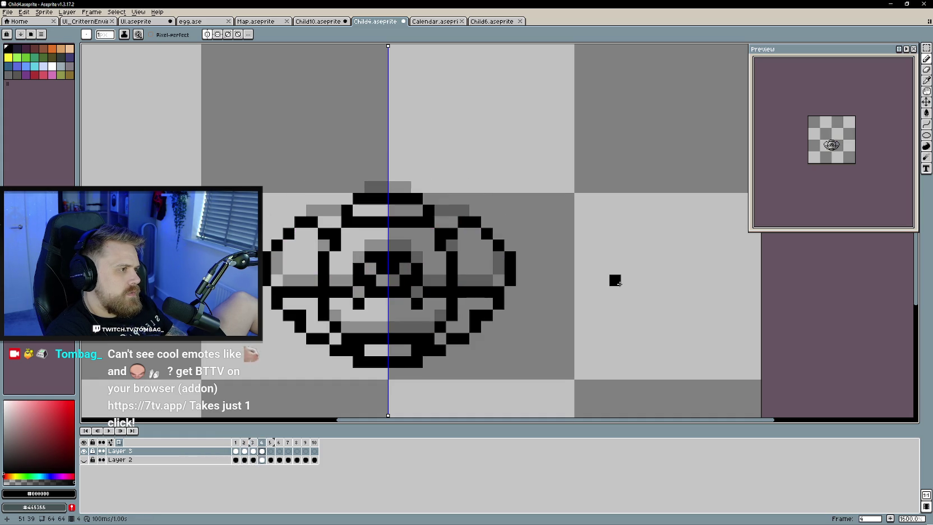
- Try extra right-edge pixels, erase them, then restore one with undo and replay the animation
click(510, 290)
click(521, 269)
key(e)
click(510, 268)
click(521, 291)
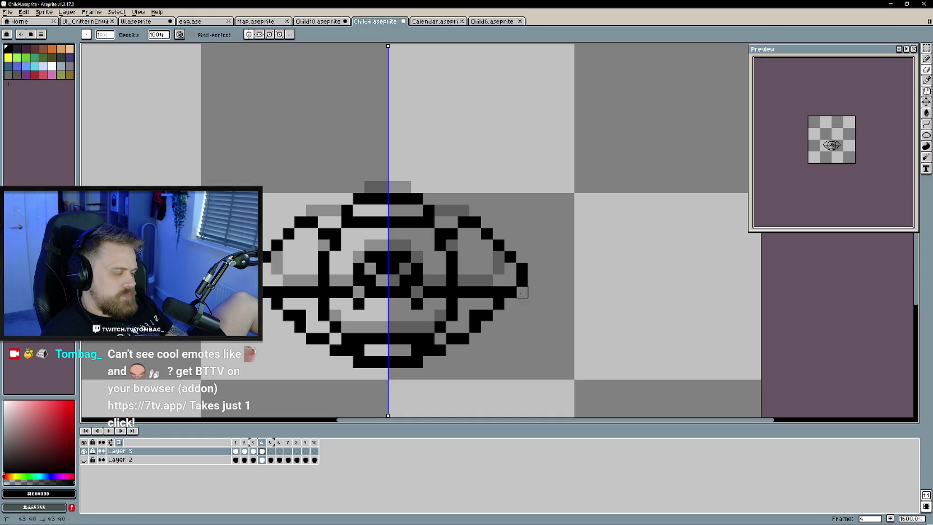
key(ctrl+z)
key(b)
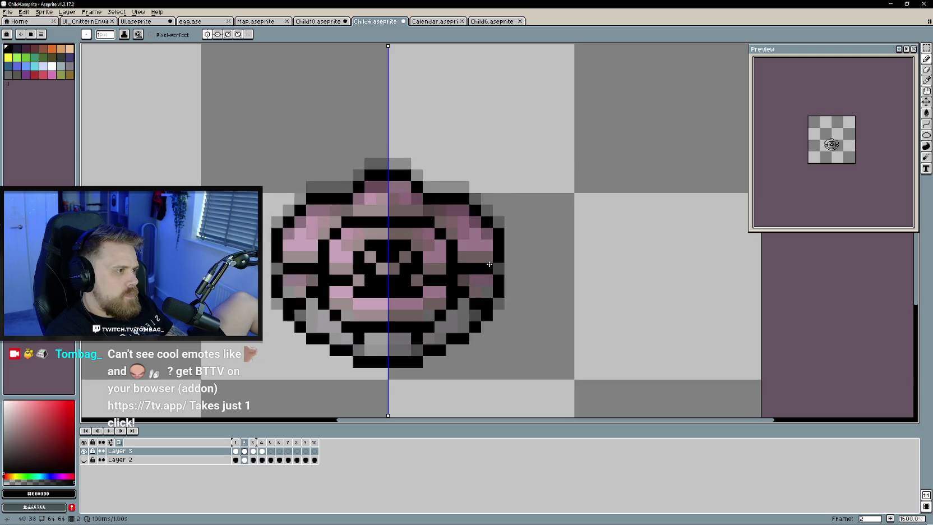
key(Return)
key(Return)
- Erase stray outline pixels along the right flank
key(e)
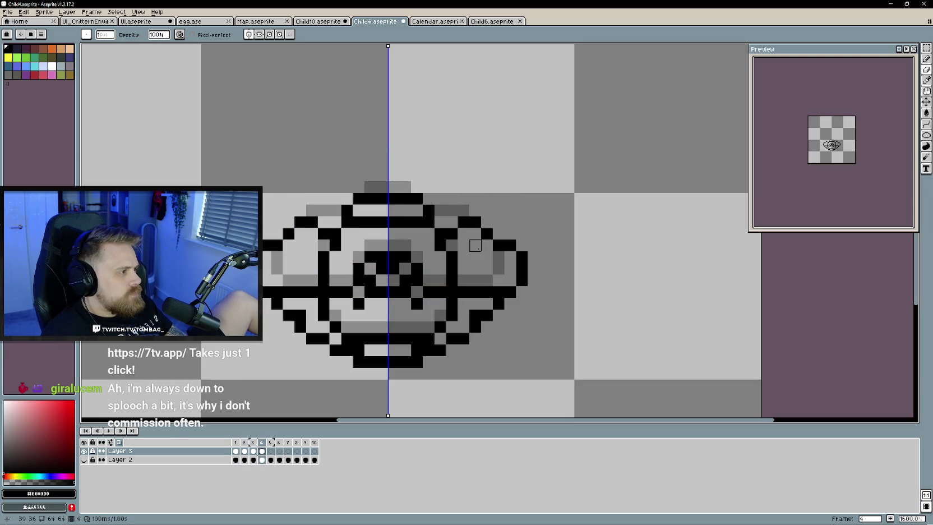
drag(487, 245, 510, 257)
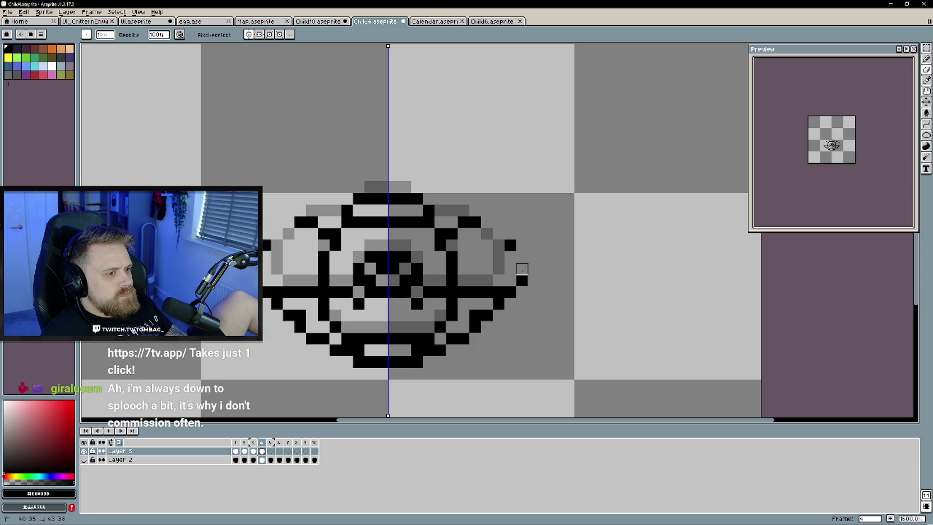
click(510, 245)
click(522, 280)
click(475, 222)
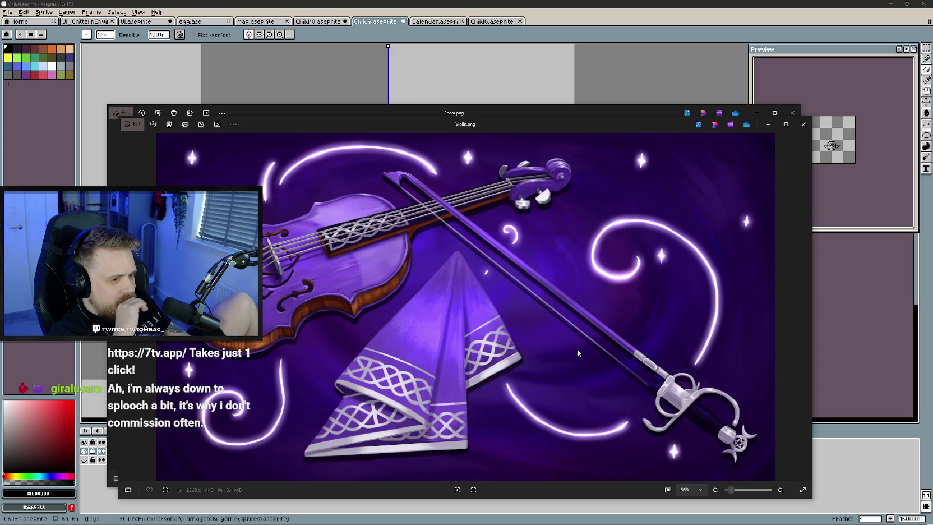
- Make the Violin.png viewer window slightly shorter
mouse_move(531, 118)
mouse_down()
mouse_move(537, 124)
mouse_move(531, 100)
mouse_up()
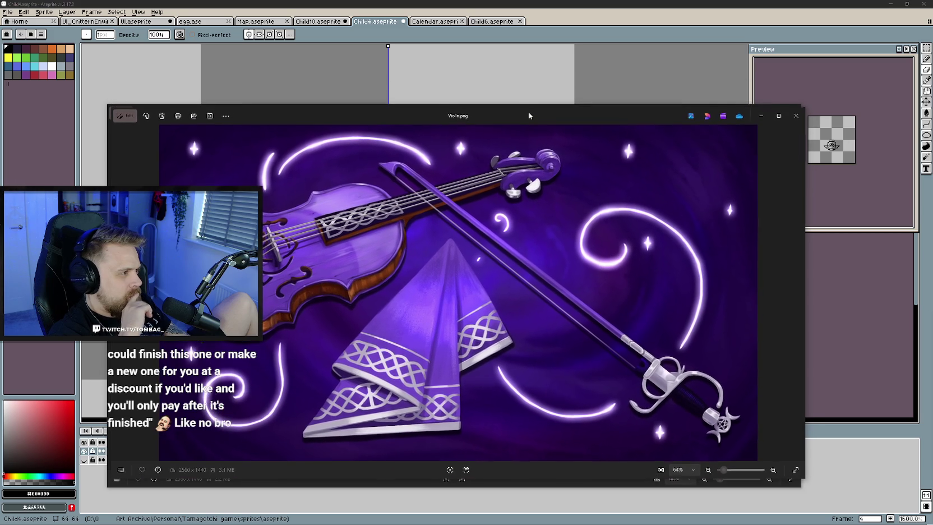
- Close the Spear.png and Violin.png viewers in Windows Photos so Asgard.jpg is displayed
mouse_move(531, 100)
mouse_down()
mouse_move(585, 298)
mouse_move(554, 120)
mouse_move(520, 37)
mouse_up()
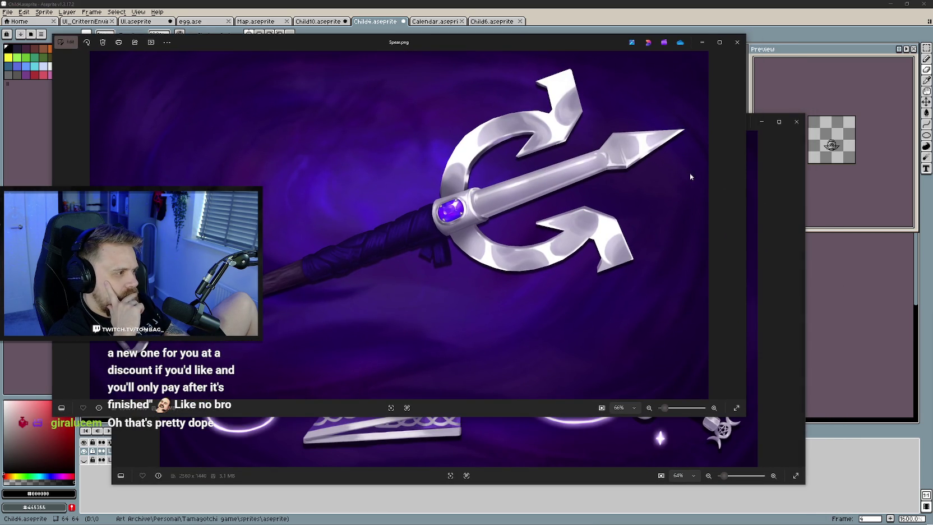
click(736, 42)
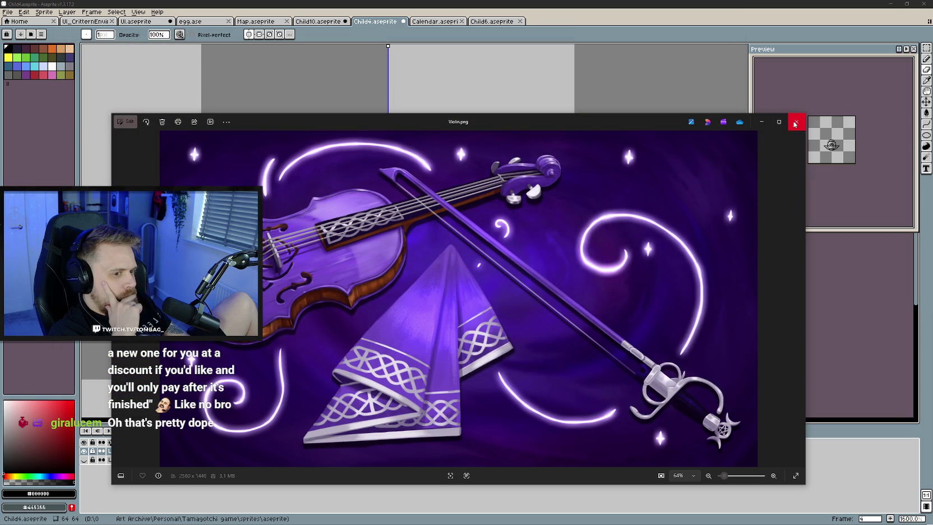
click(794, 124)
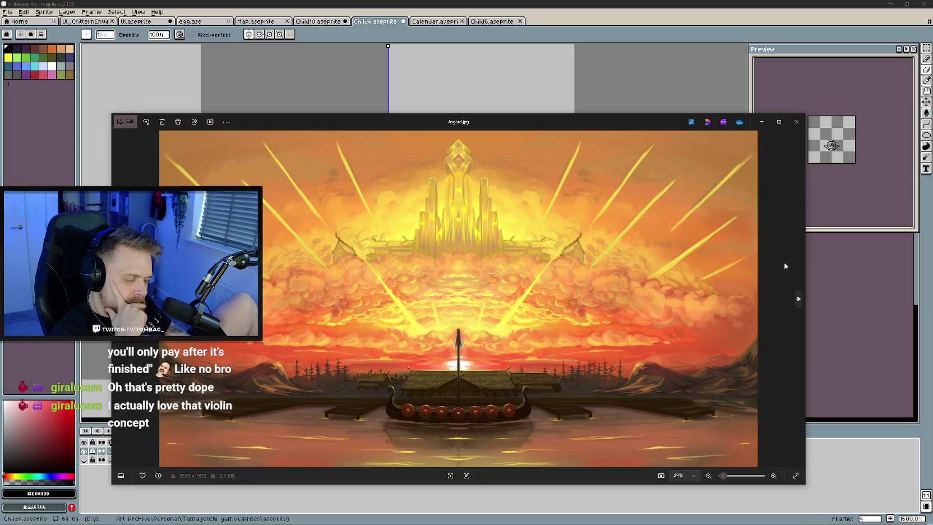
- Close the Asgard.jpg, SwordInTheStone.jpg, Olympus.jpg and char.png viewers, revealing Aseprite's Child4 frame 4
mouse_move(592, 124)
mouse_down()
mouse_move(582, 98)
mouse_move(593, 74)
mouse_up()
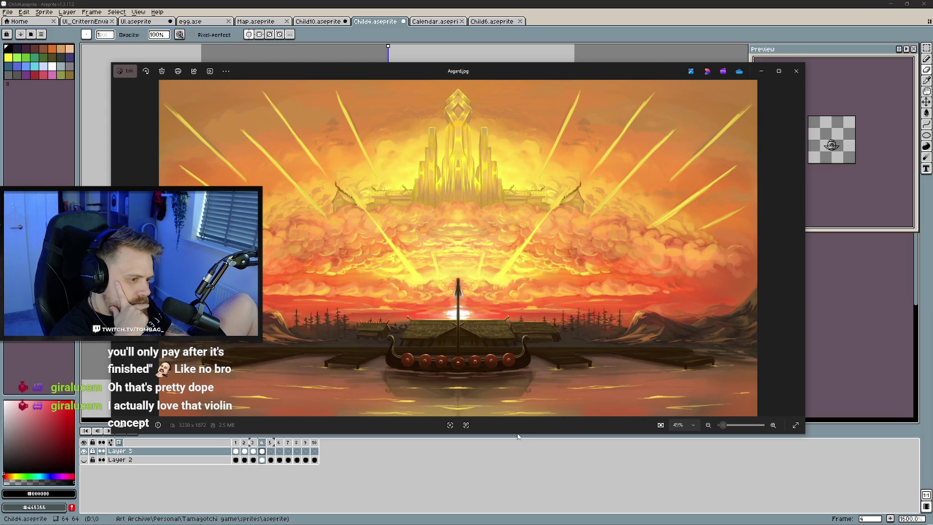
mouse_move(519, 432)
mouse_down()
mouse_move(520, 465)
mouse_move(520, 449)
mouse_up()
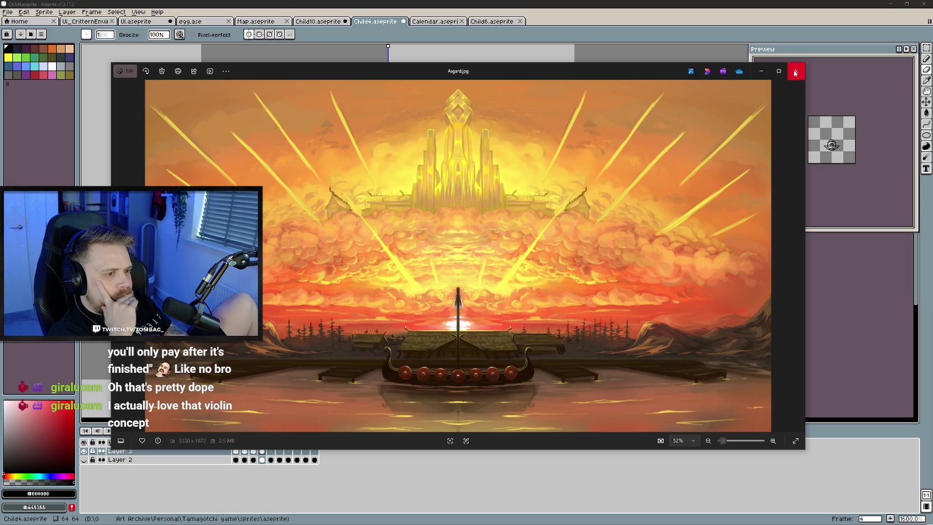
click(794, 72)
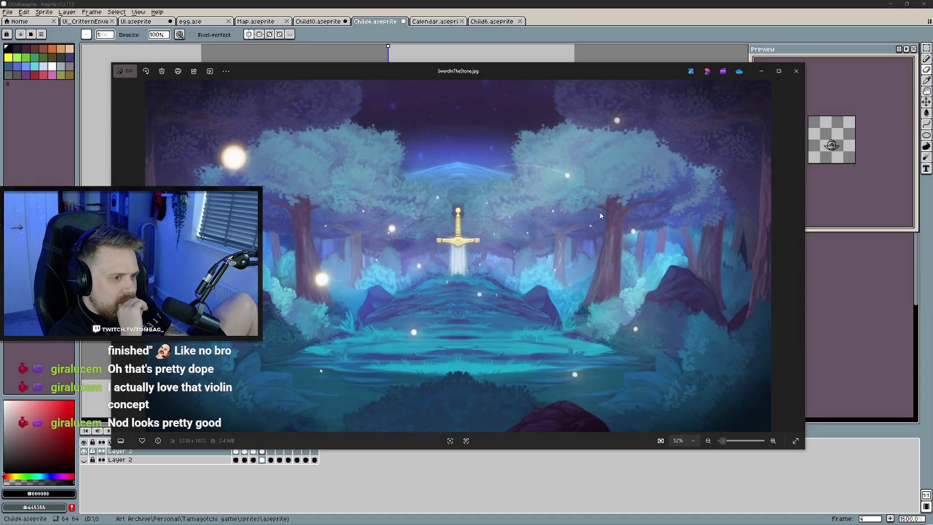
click(796, 72)
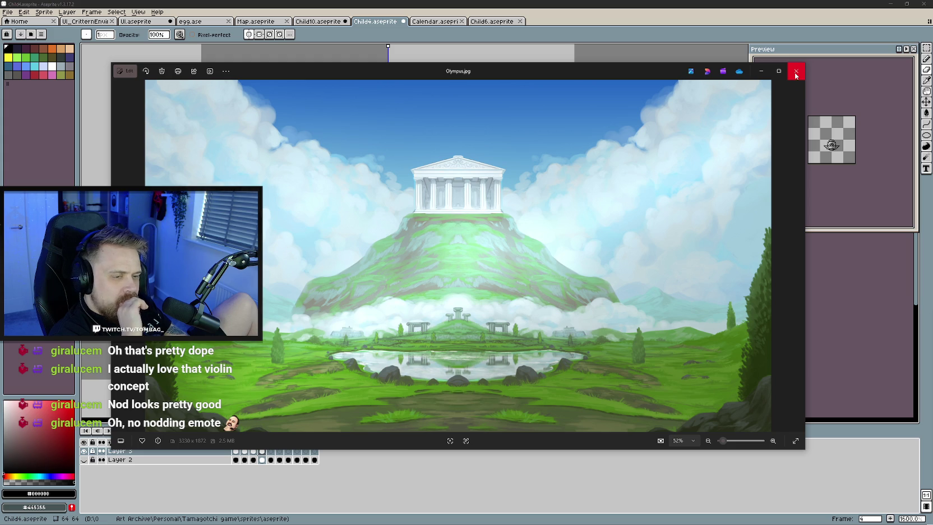
click(795, 73)
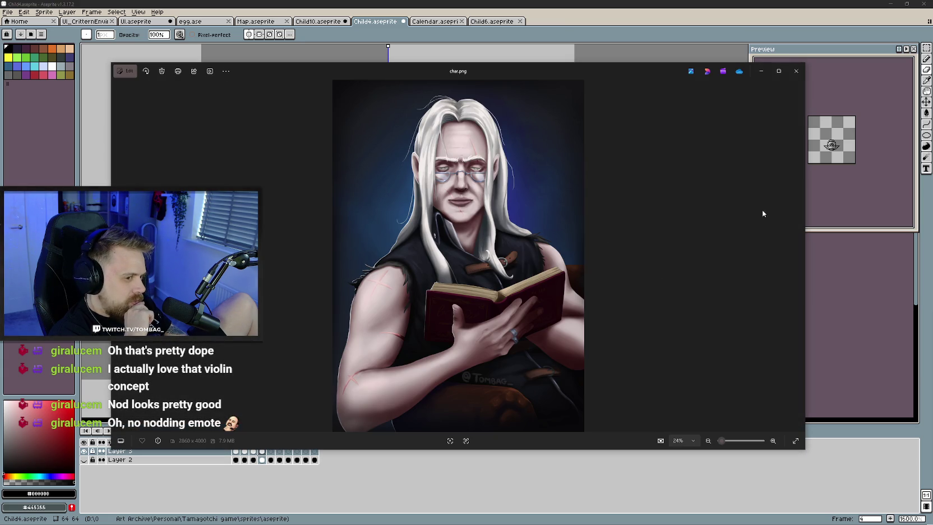
drag(645, 63, 644, 167)
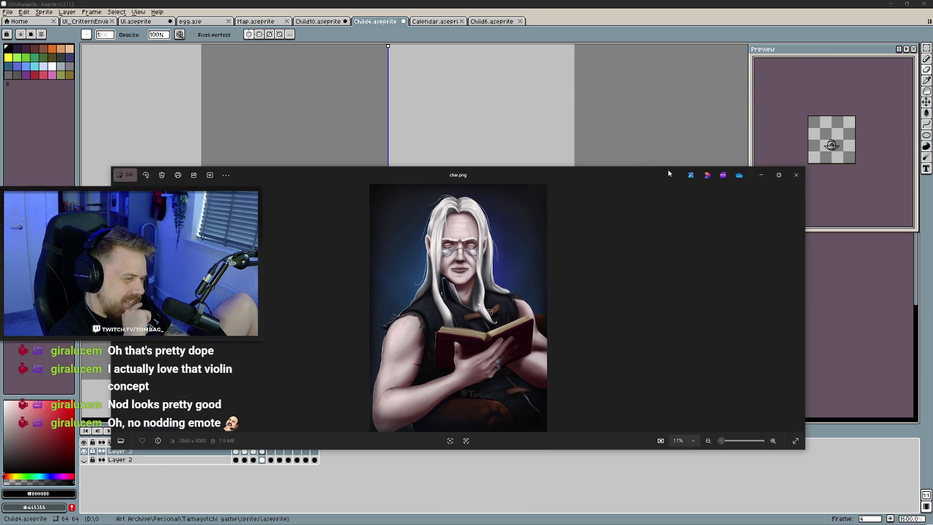
click(796, 175)
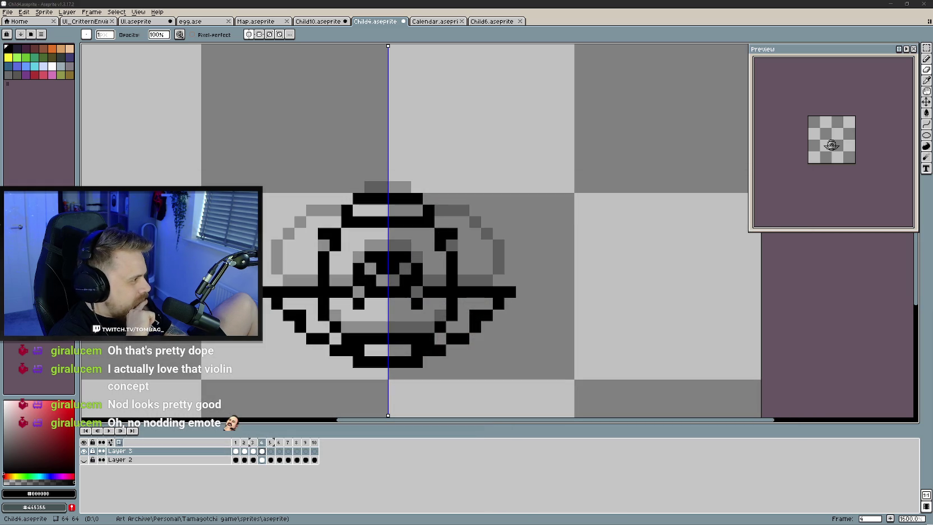
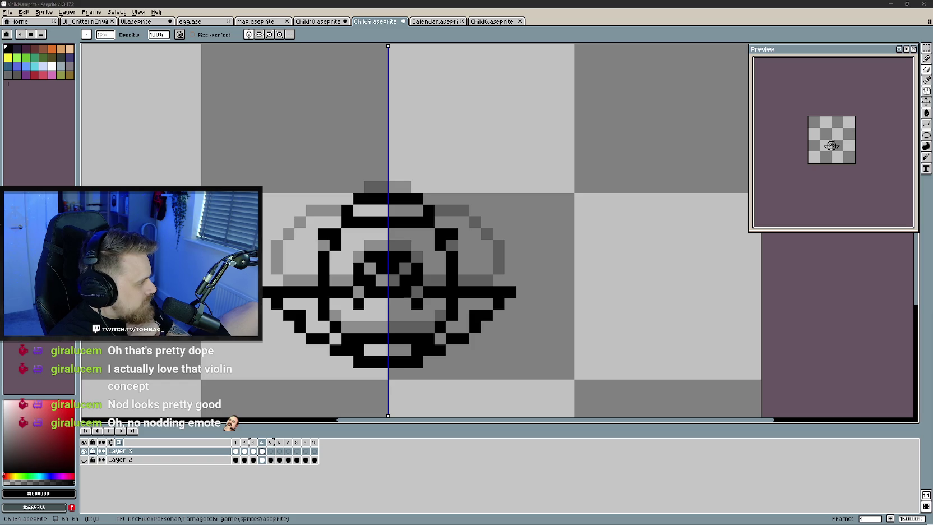
- View the goblin illustration in an enlarged Photos window, then close it and the bandit image
key(Return)
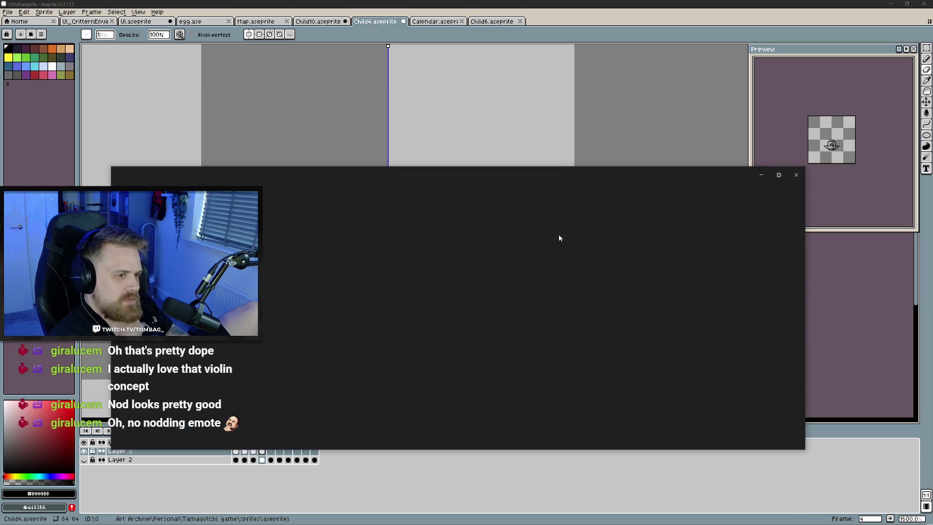
drag(544, 169, 544, 84)
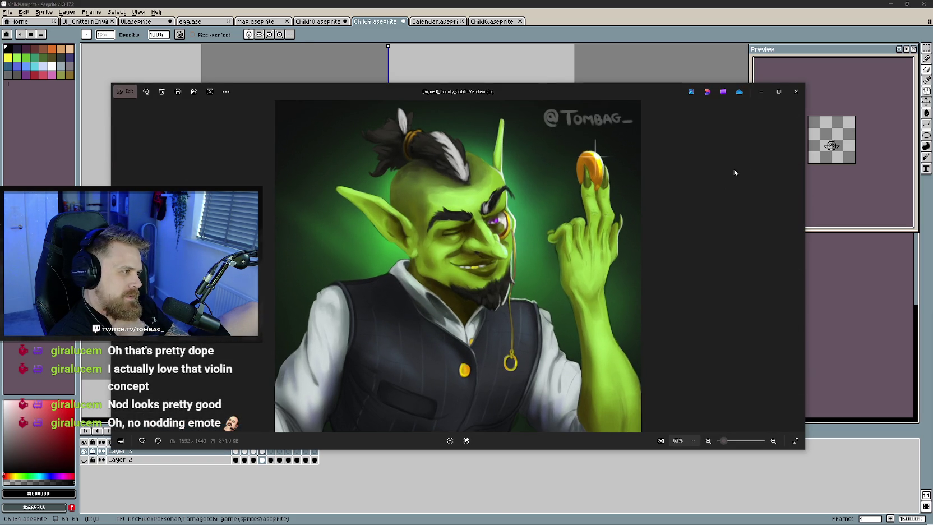
click(796, 92)
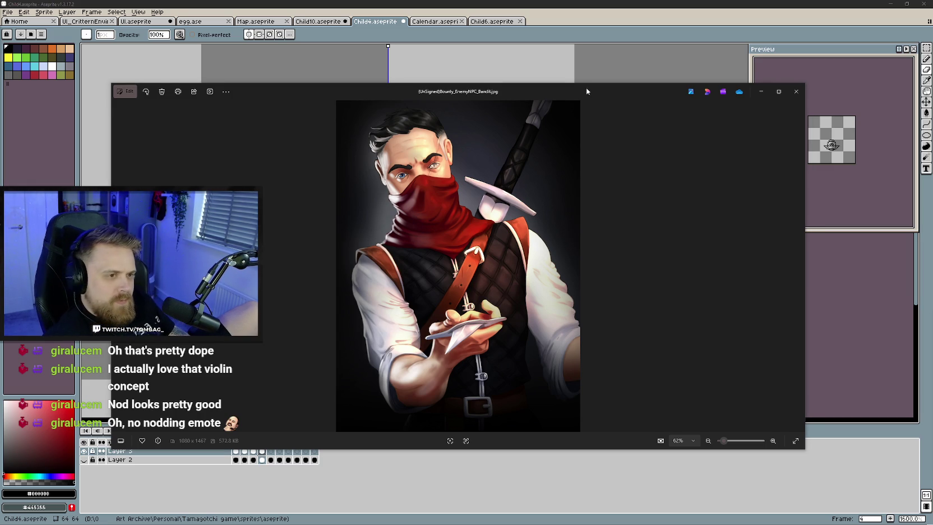
click(796, 91)
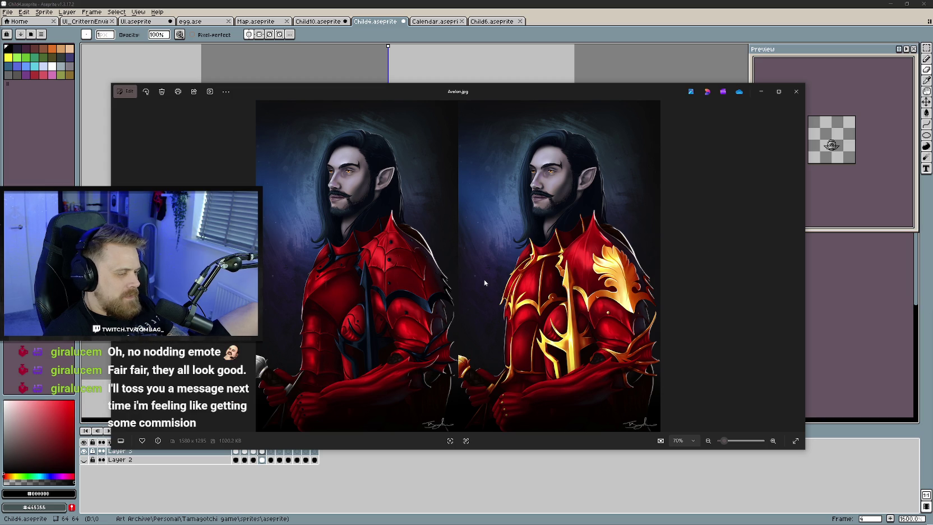
- Zoom into and pan across the Avalon artwork, then close it
scroll(548, 275, up, 2)
scroll(468, 177, up, 2)
scroll(479, 271, up, 1)
mouse_move(479, 271)
mouse_down()
mouse_move(526, 136)
mouse_move(450, 266)
mouse_up()
scroll(488, 255, down, 2)
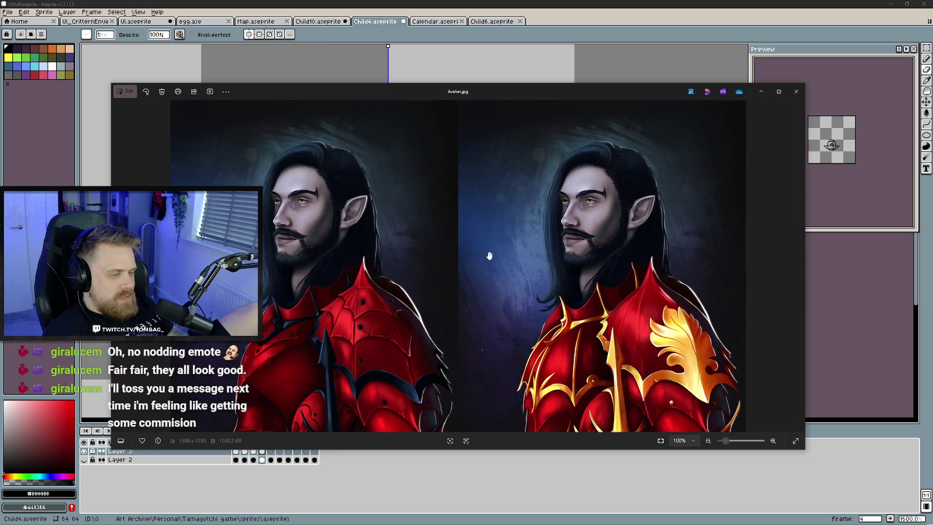
scroll(489, 255, down, 2)
click(796, 92)
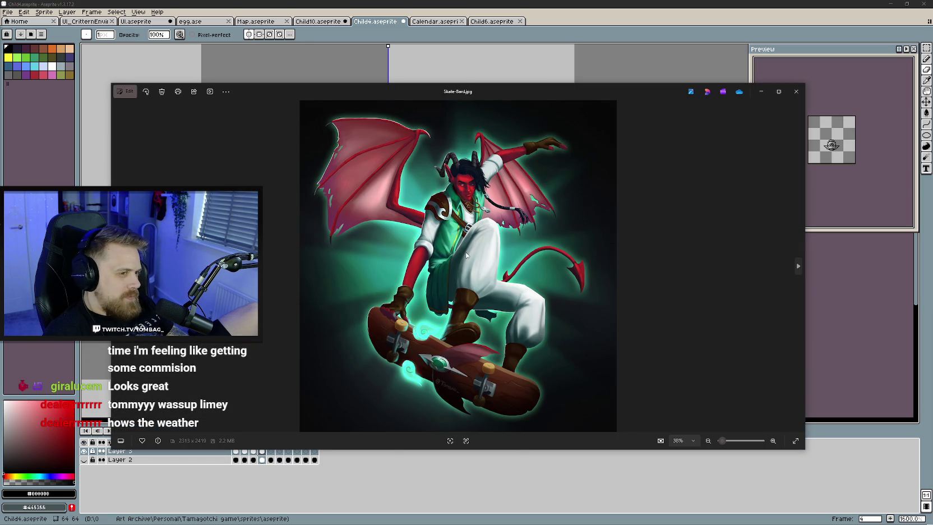
- Zoom in on the Skate-Bard demon's face, zoom back out, and close the image
scroll(465, 255, up, 1)
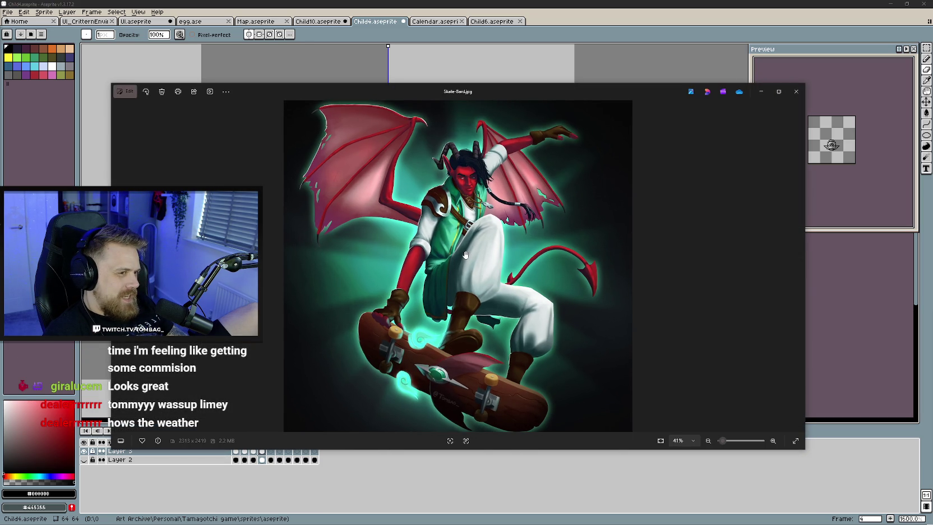
scroll(465, 254, up, 1)
scroll(463, 249, up, 1)
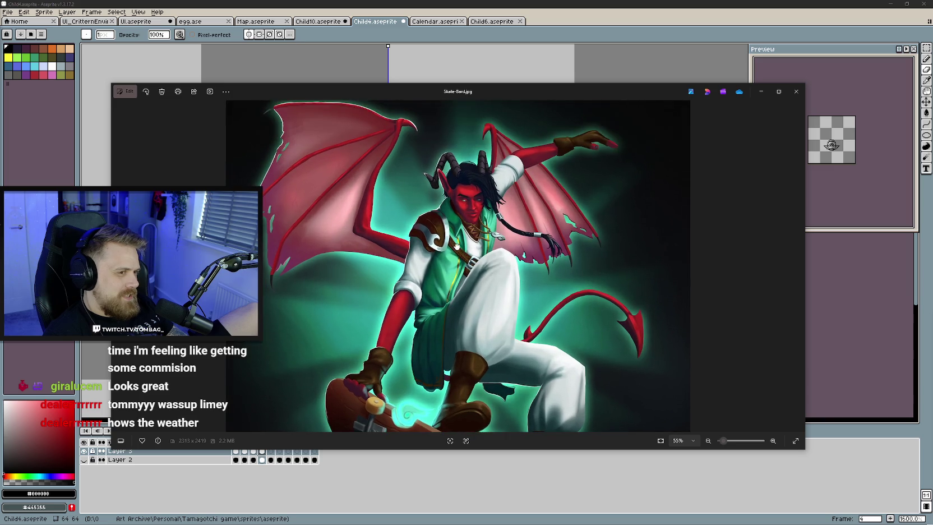
scroll(458, 240, up, 1)
scroll(455, 232, up, 1)
scroll(449, 279, down, 1)
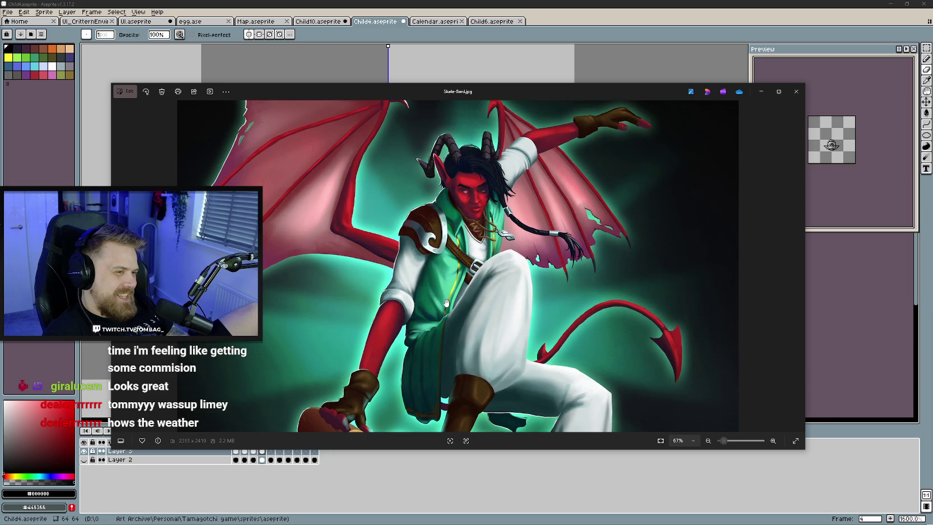
scroll(452, 286, down, 1)
scroll(456, 300, down, 2)
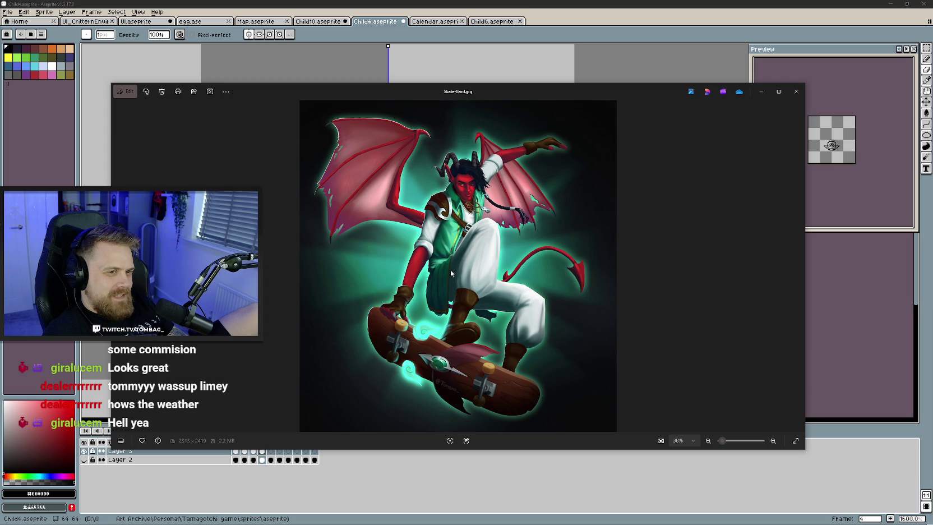
scroll(464, 200, up, 2)
scroll(464, 200, up, 1)
scroll(464, 201, up, 2)
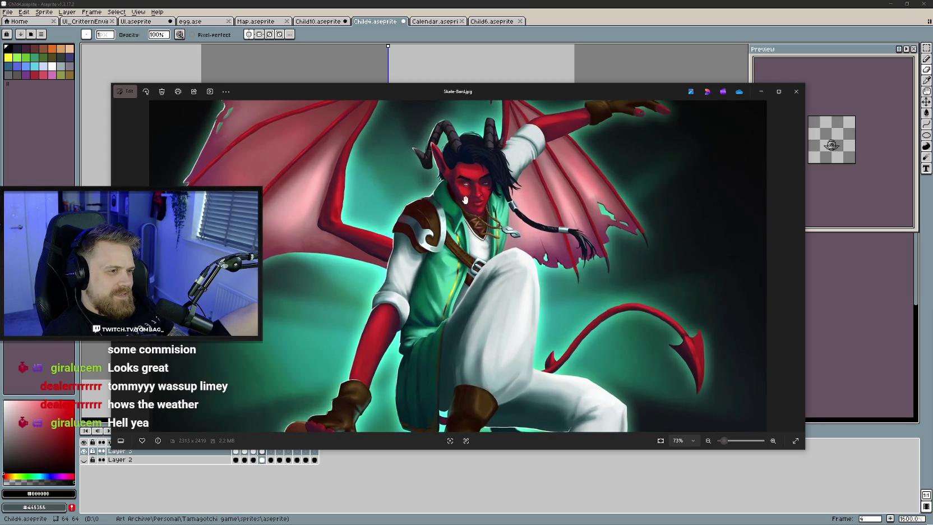
scroll(464, 201, up, 2)
scroll(463, 224, up, 2)
scroll(461, 241, up, 2)
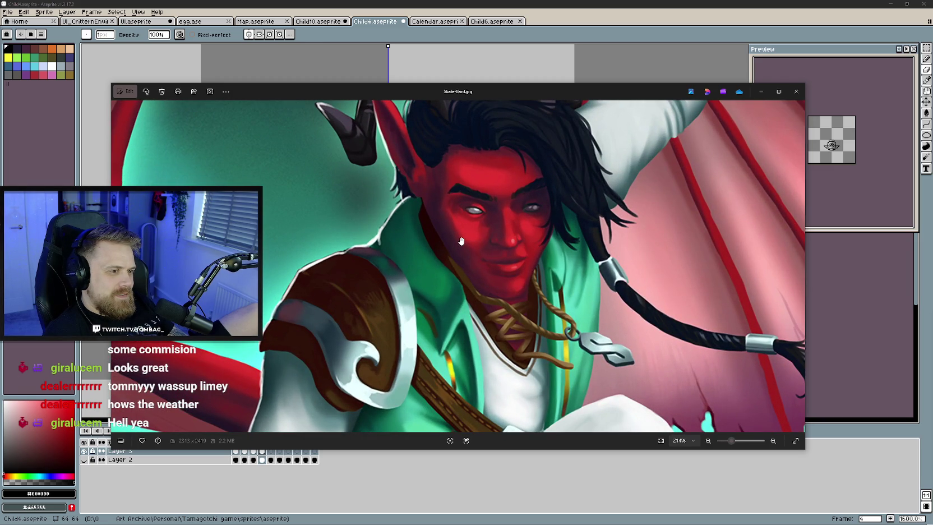
scroll(460, 241, down, 4)
scroll(460, 241, down, 5)
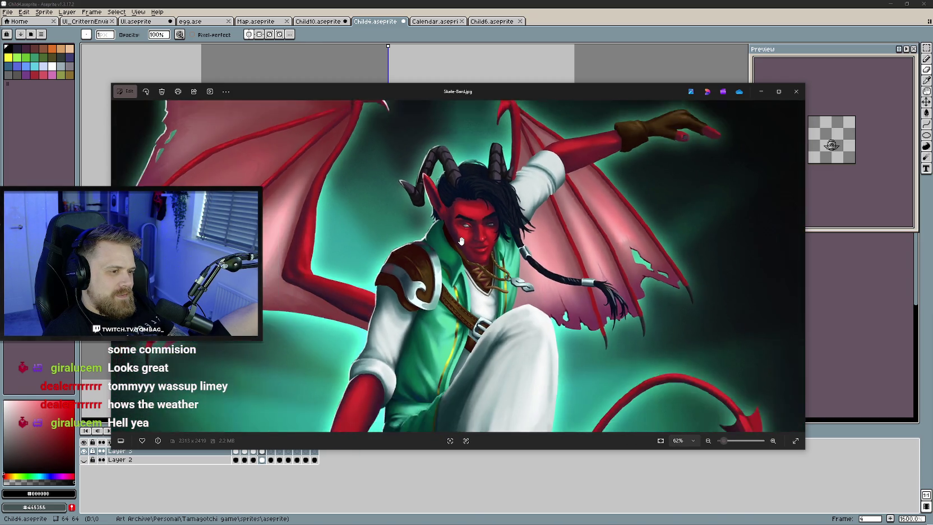
scroll(461, 241, down, 1)
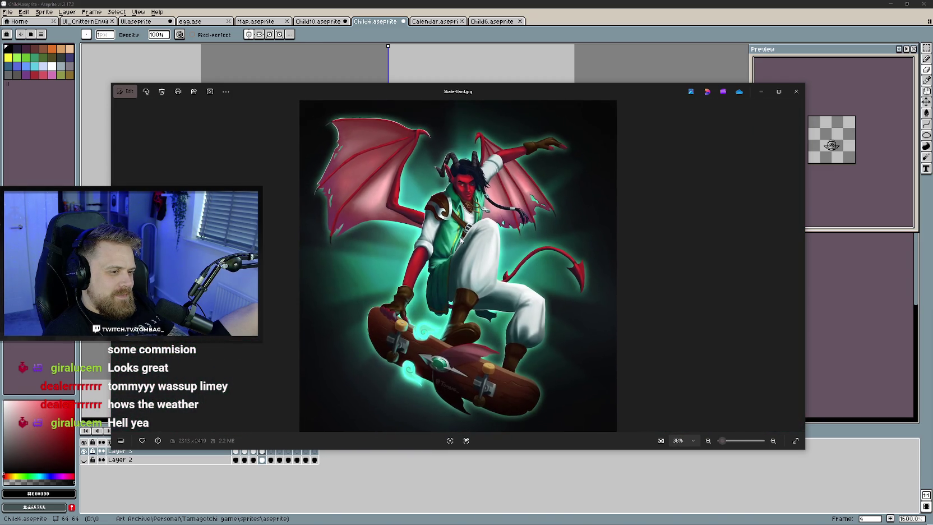
click(797, 95)
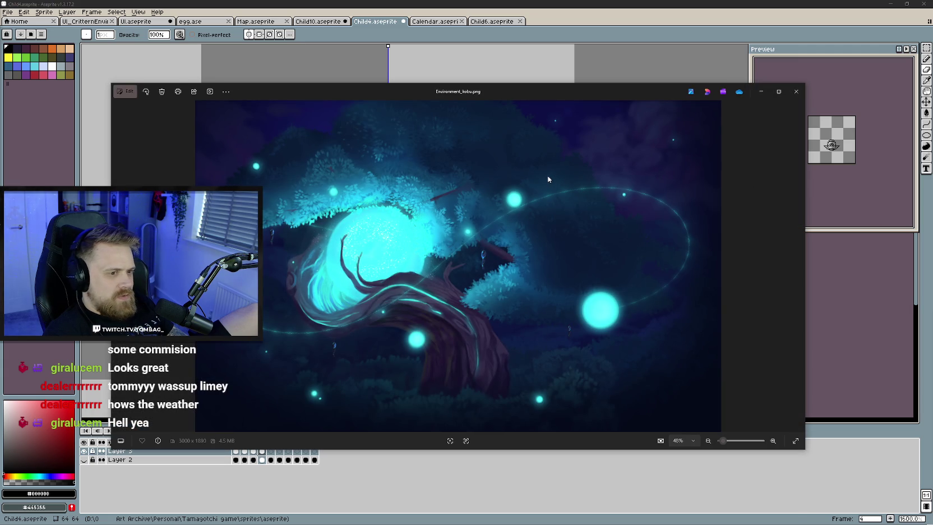
- Close the glowing-tree environment artwork in Photos
click(796, 95)
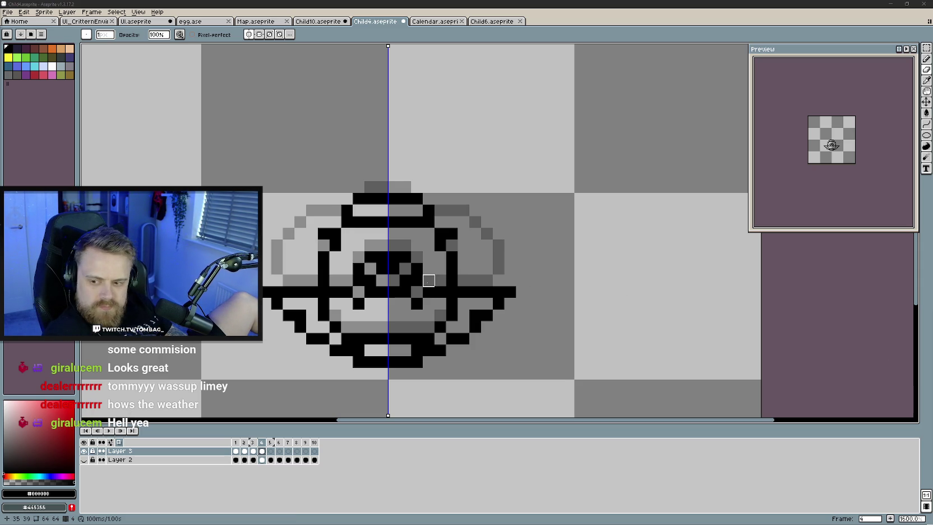
- Redraw frame 4's right-side and upper-corner outline pixels with the Pencil, mirrored
click(510, 292)
key(b)
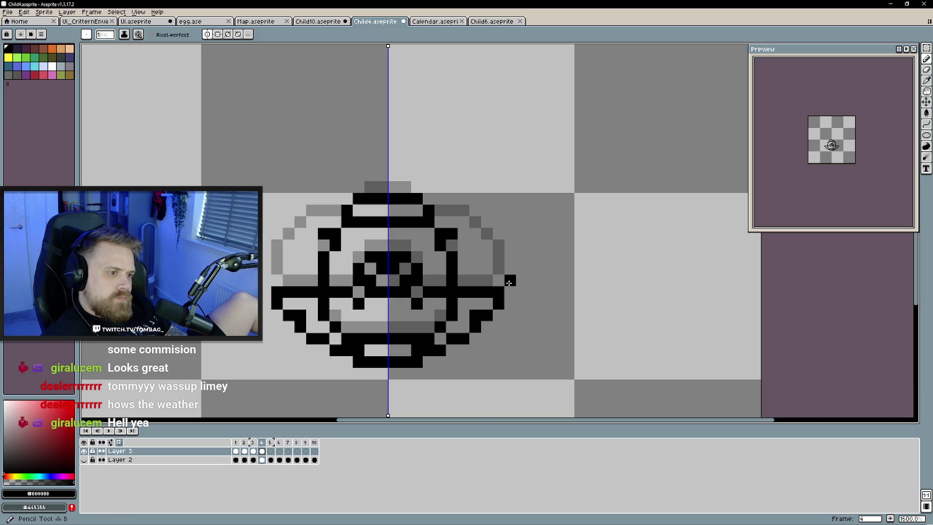
click(509, 269)
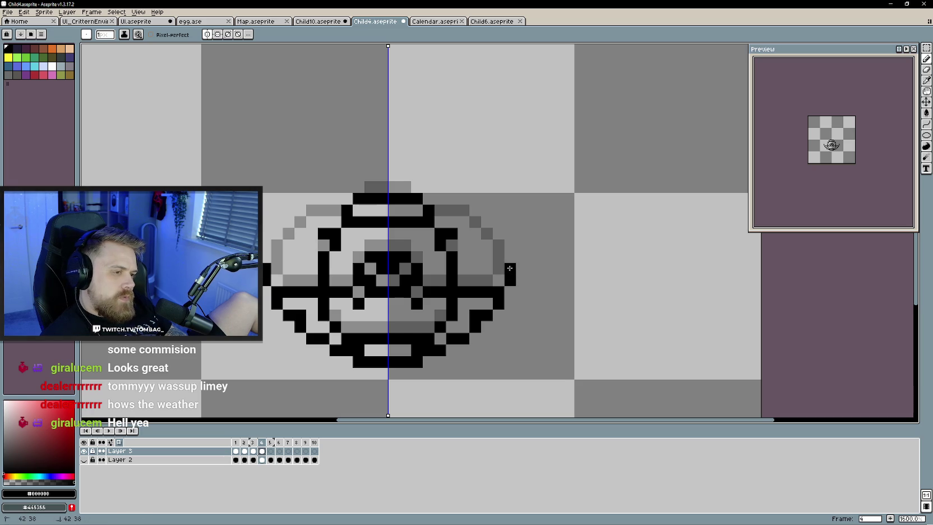
click(510, 257)
click(510, 244)
click(510, 233)
key(ctrl+z)
click(510, 222)
click(487, 210)
click(474, 210)
click(451, 222)
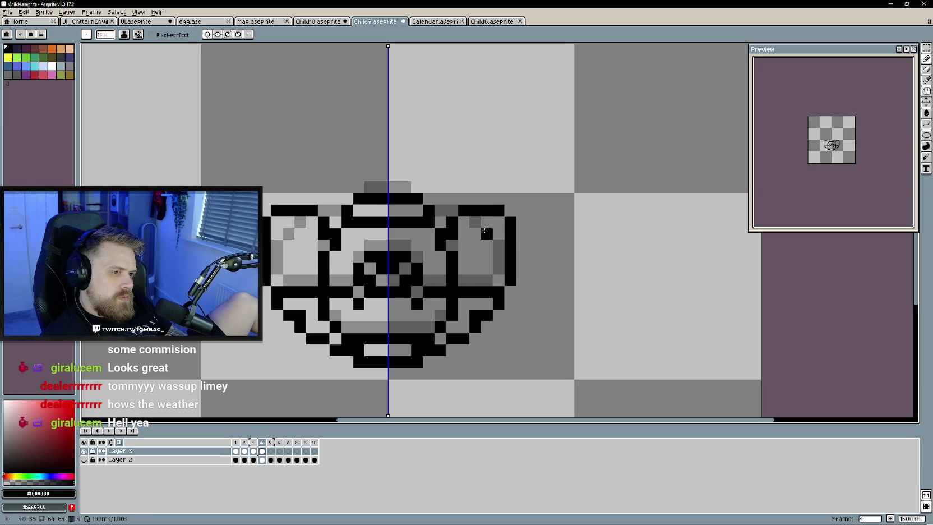
- Erase the black top-row outline pixels back to grey and compare with frames 1–3
key(Return)
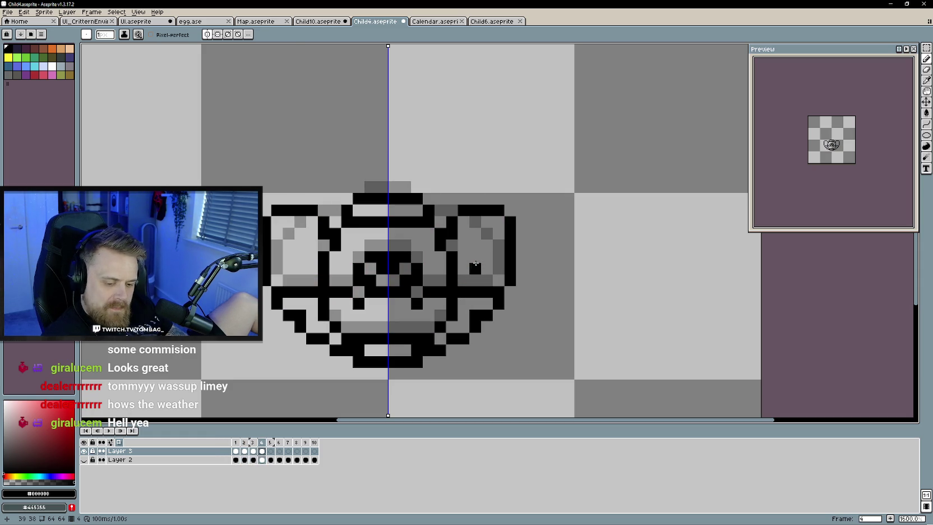
key(e)
drag(464, 210, 498, 222)
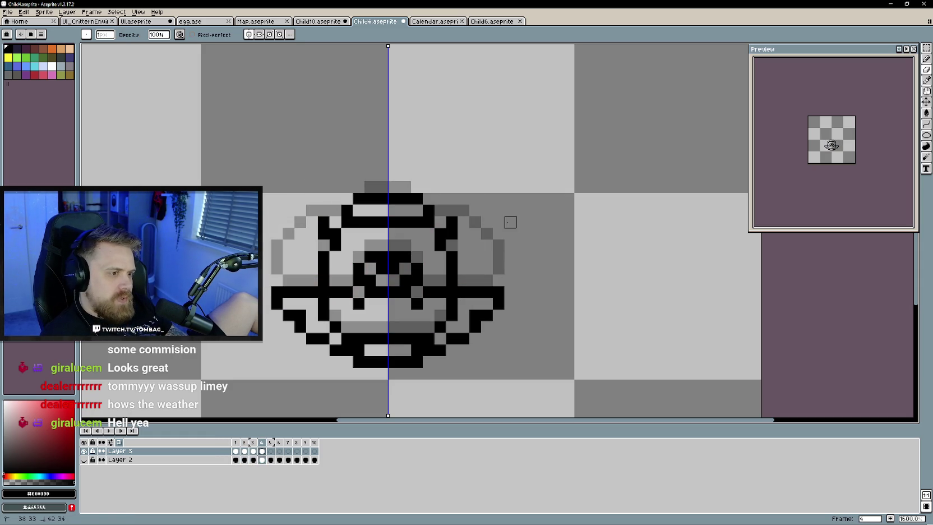
key(Left)
key(Left)
key(Right)
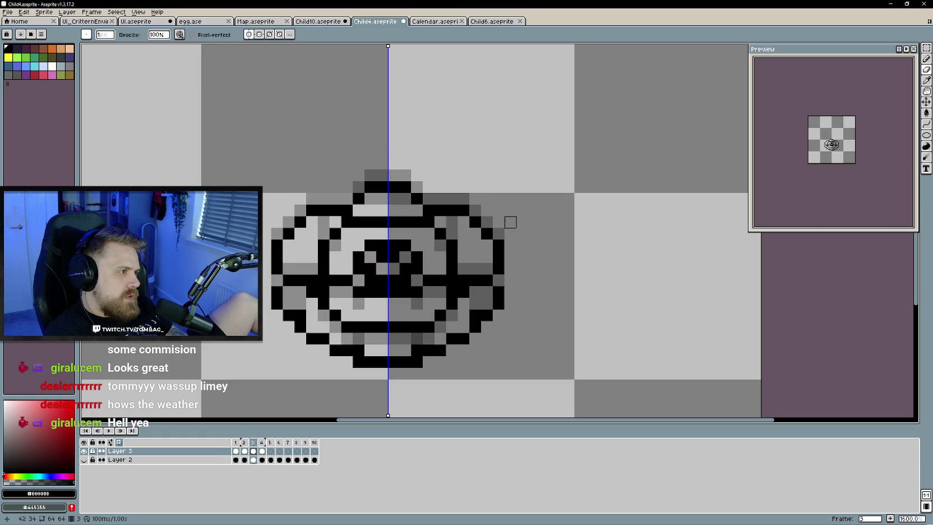
key(Right)
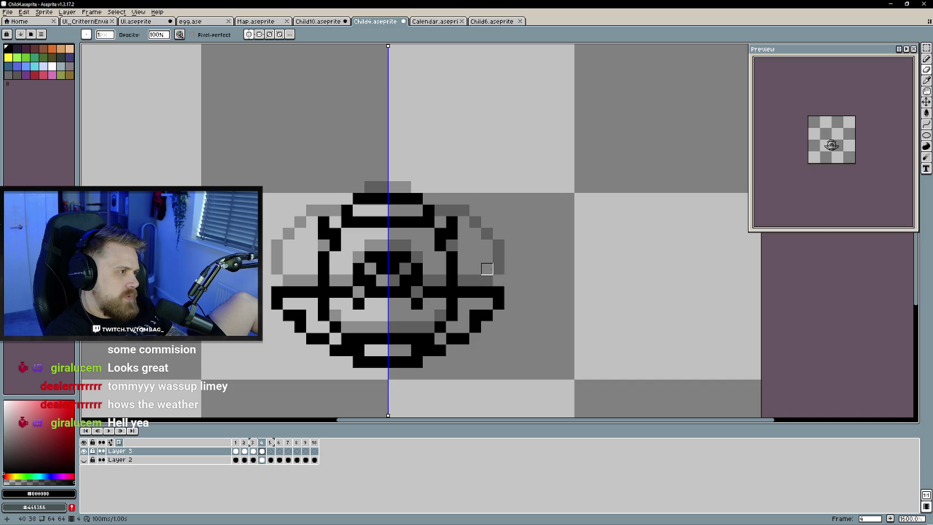
key(Left)
key(Left)
key(Left)
key(Left)
key(Right)
key(Right)
key(Right)
key(Right)
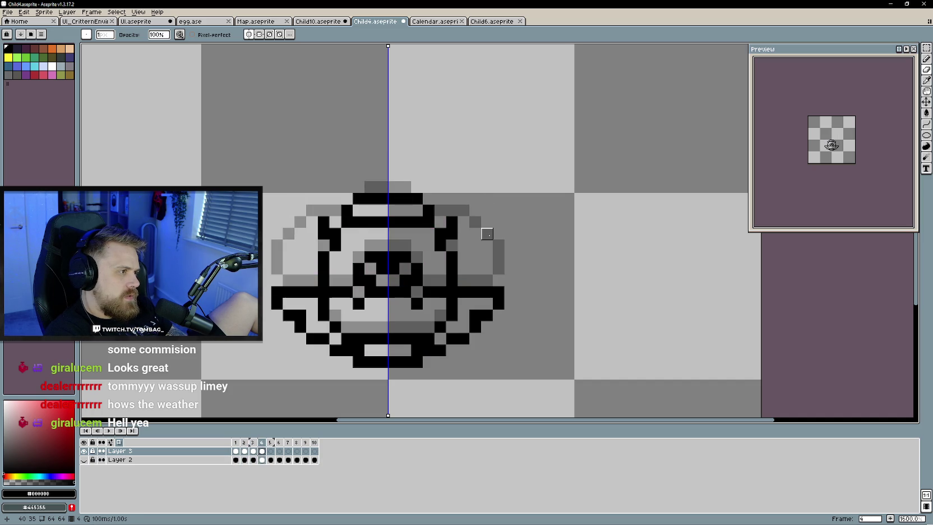
- After checking neighbouring frames, paint black outline pixels on frame 4's right side
key(b)
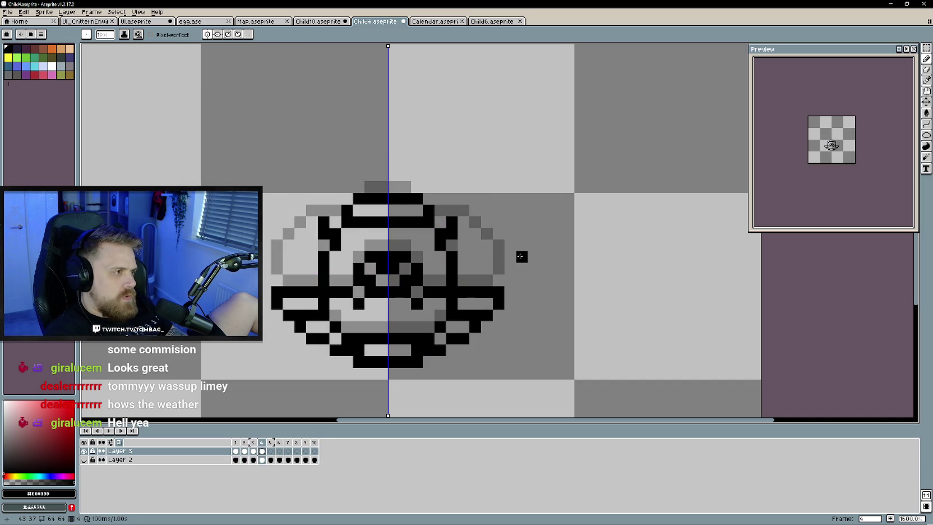
key(Left)
key(Left)
key(Left)
key(Right)
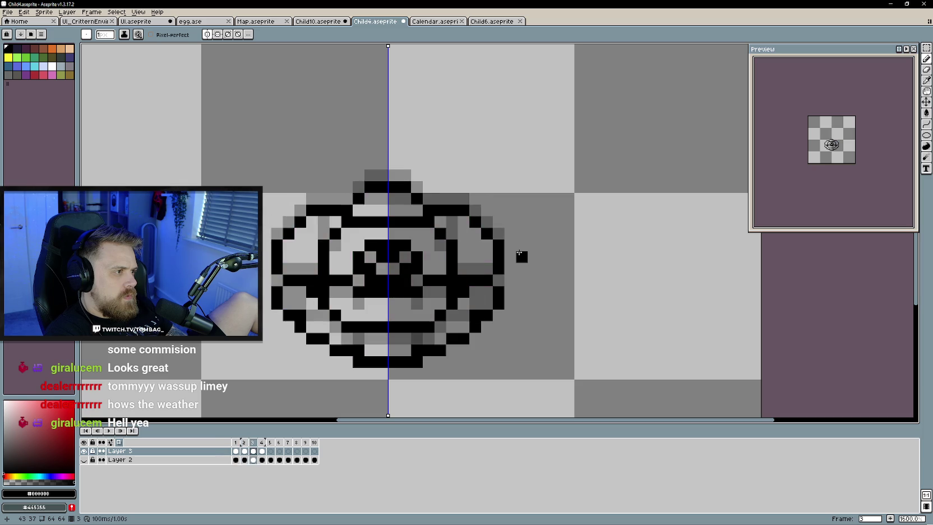
key(Right)
key(Right)
key(Left)
key(Right)
key(Left)
key(Right)
mouse_move(428, 303)
mouse_down()
mouse_move(438, 304)
mouse_move(440, 291)
mouse_move(428, 291)
mouse_up()
- Soften a patch with Blur, flip through frames 1–4, and centre the enlarged preview
key(r)
key(b)
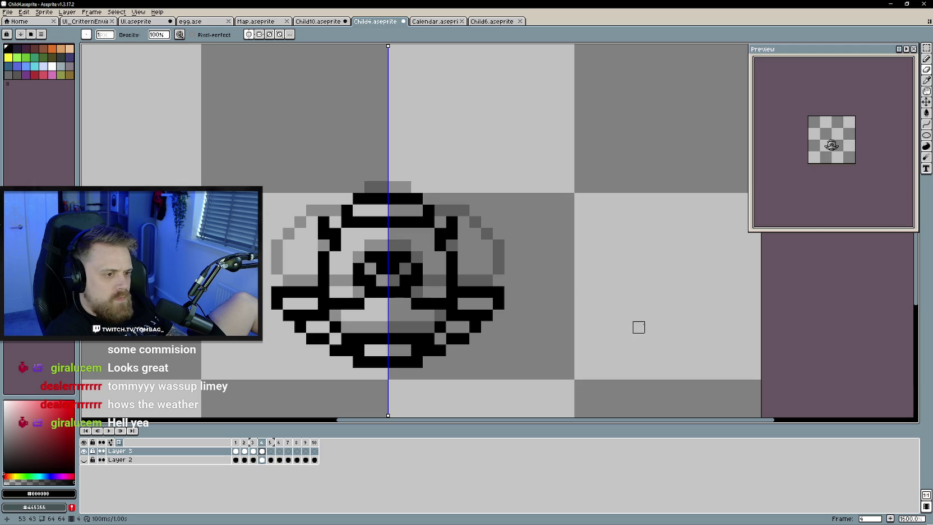
key(Left)
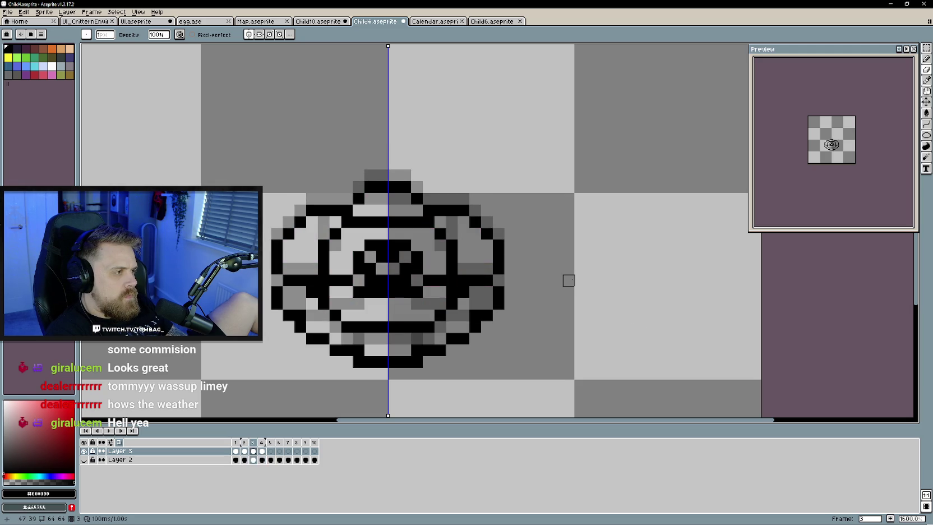
key(Right)
key(Left)
key(Right)
key(Left)
key(Left)
key(Left)
key(Right)
key(Right)
key(Right)
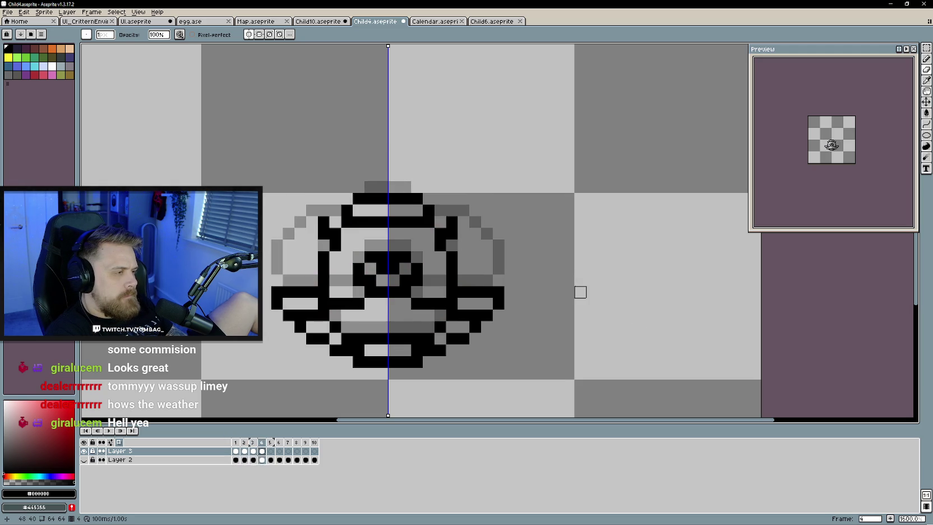
key(Left)
key(Left)
key(Left)
scroll(809, 208, up, 1)
drag(804, 167, 810, 207)
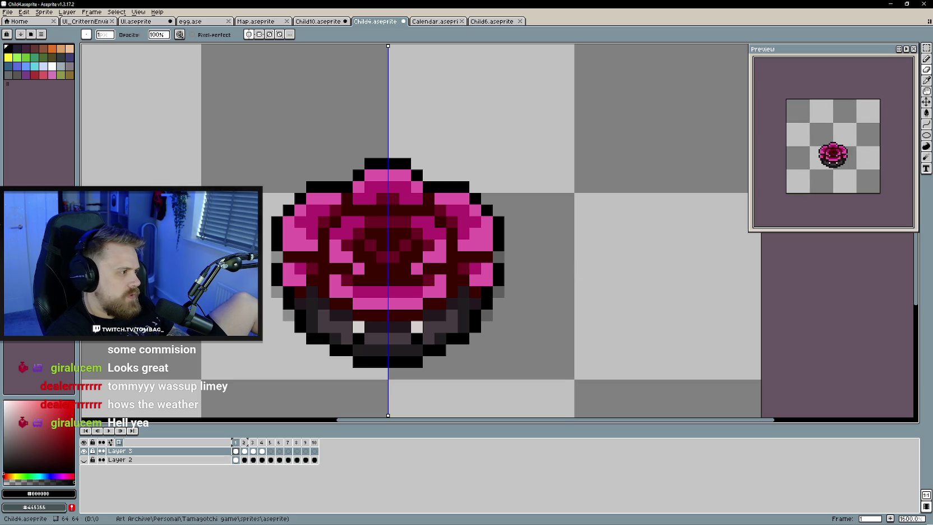
- Return to frame 4 after checking frame 1 and erase stray outline pixels on both sides
key(Right)
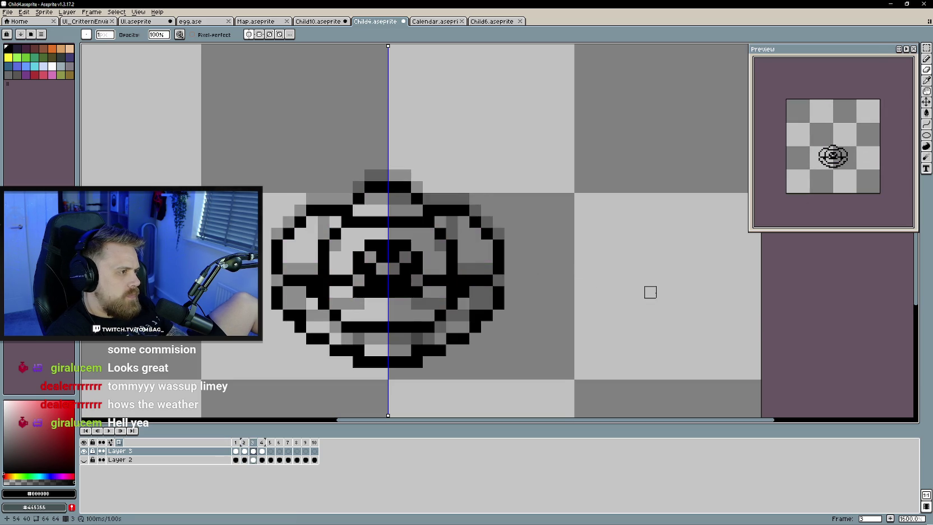
key(Left)
key(Right)
key(Left)
key(Right)
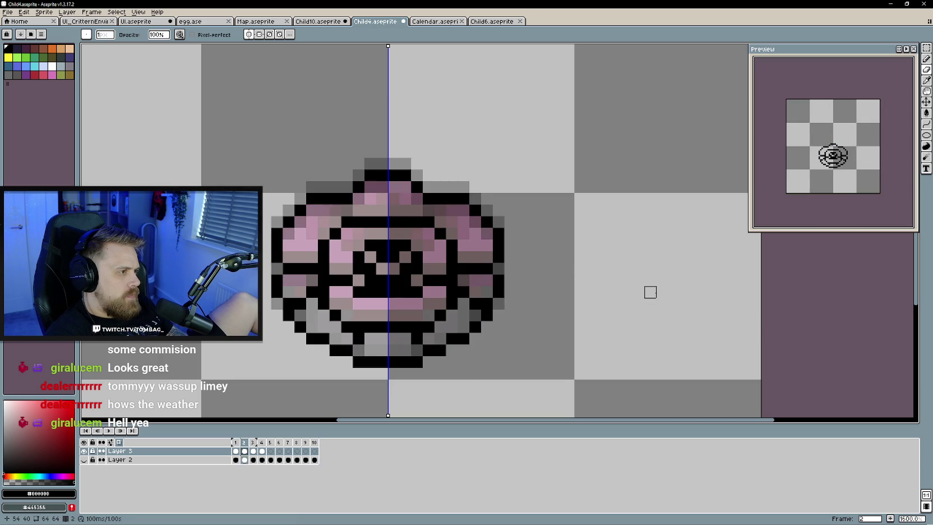
key(Right)
key(Right)
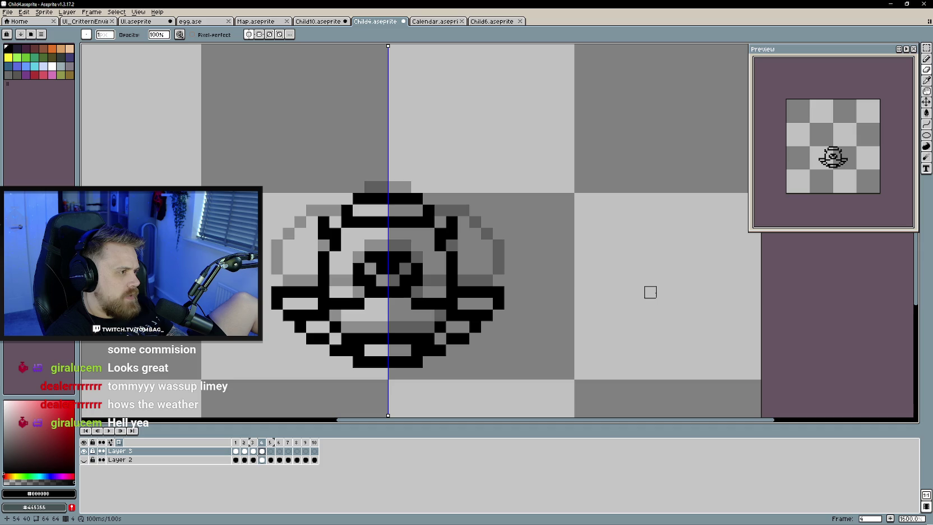
key(b)
click(472, 243)
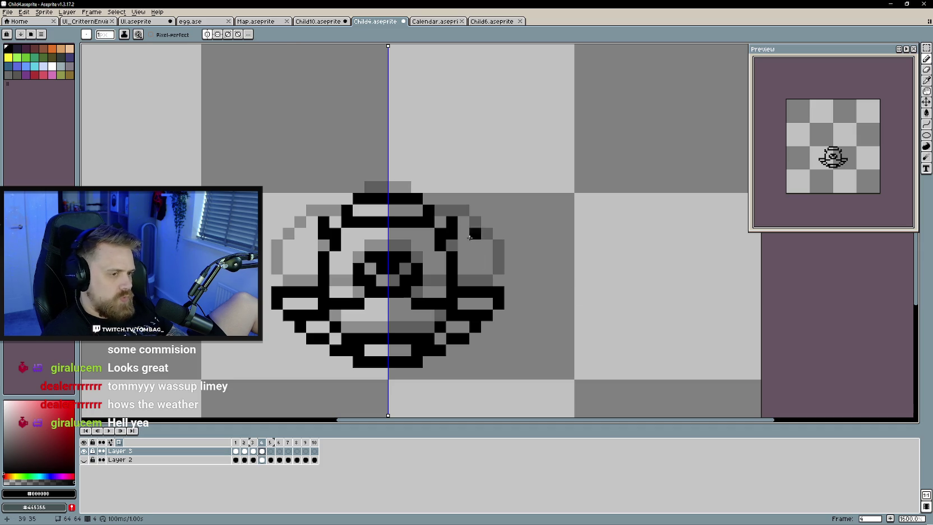
key(ctrl+z)
key(e)
drag(451, 221, 452, 234)
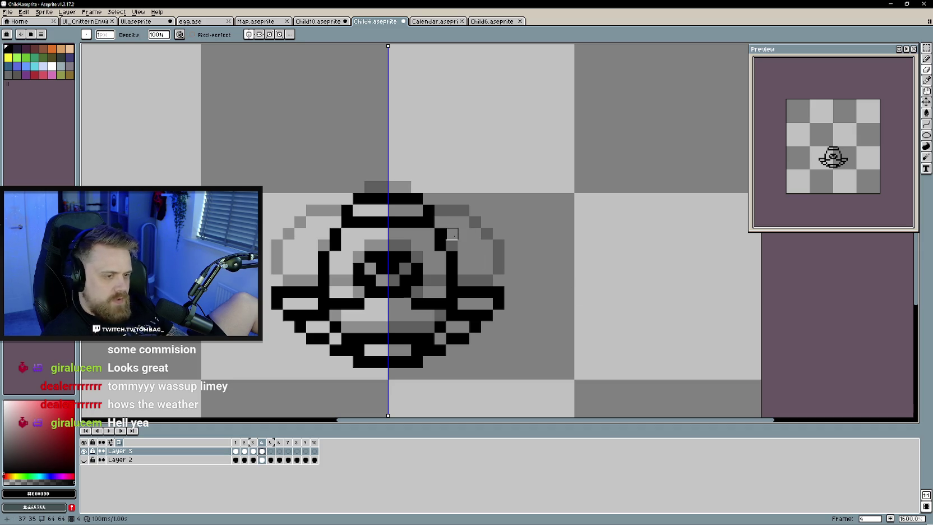
- Draw frame 4's upper petal outline and lower-right edge pixels
key(b)
click(452, 230)
mouse_move(450, 228)
mouse_down()
mouse_move(499, 244)
mouse_move(520, 270)
mouse_move(519, 306)
mouse_up()
click(510, 315)
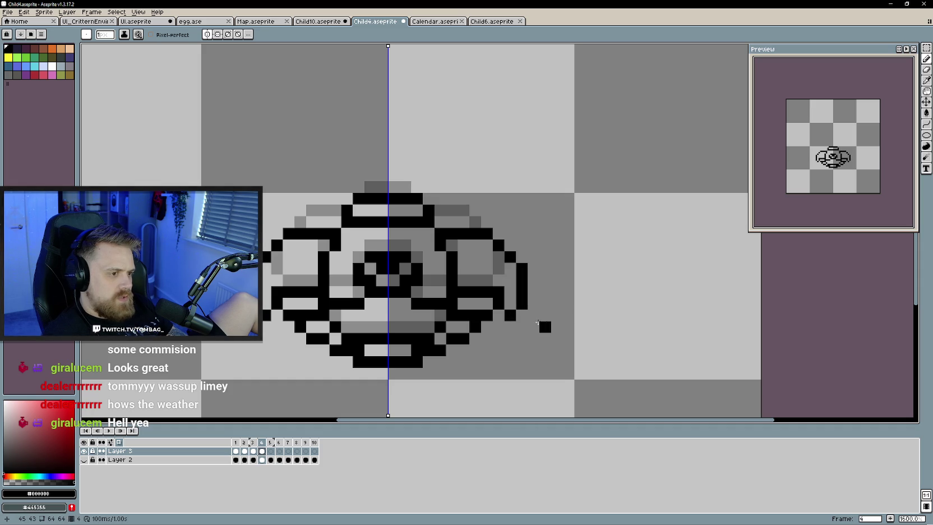
click(498, 327)
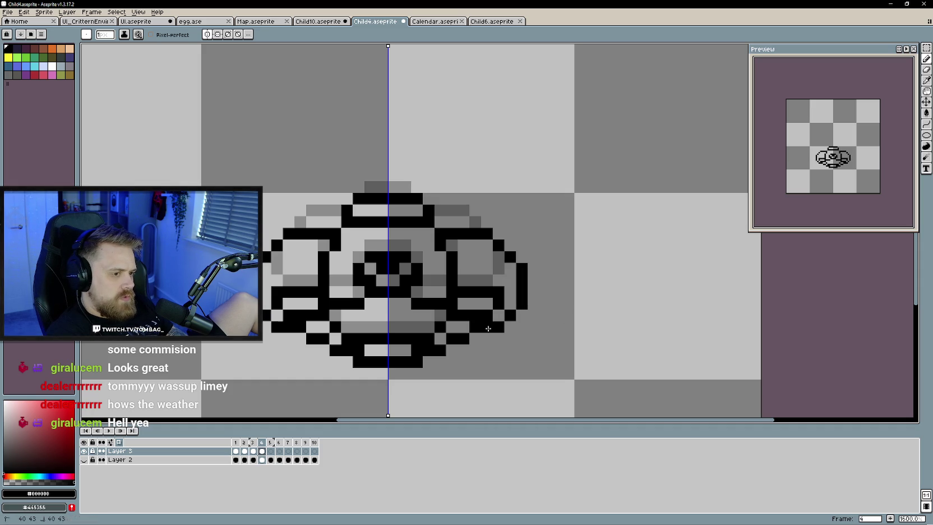
key(Left)
key(Left)
key(Left)
key(Right)
key(Right)
key(Right)
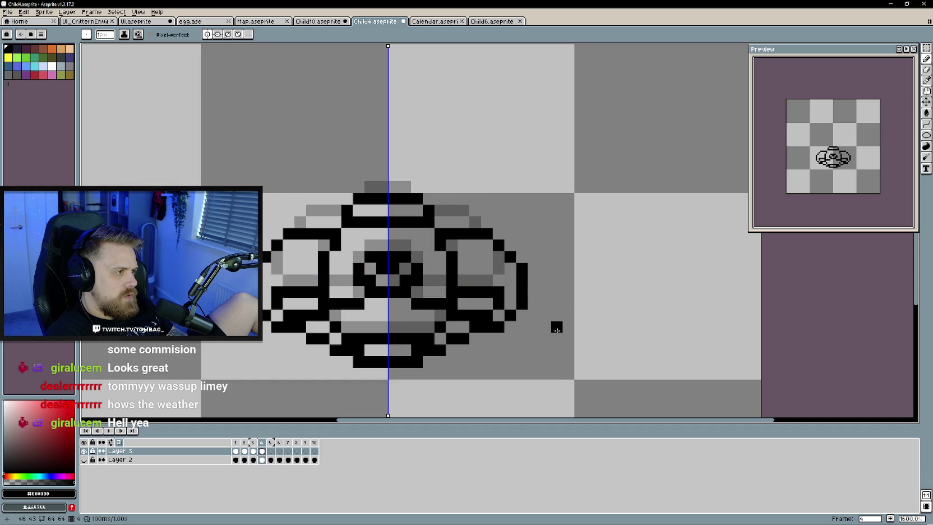
- Move the side outline one column inward and compare it with the other frames
key(e)
drag(521, 264, 510, 338)
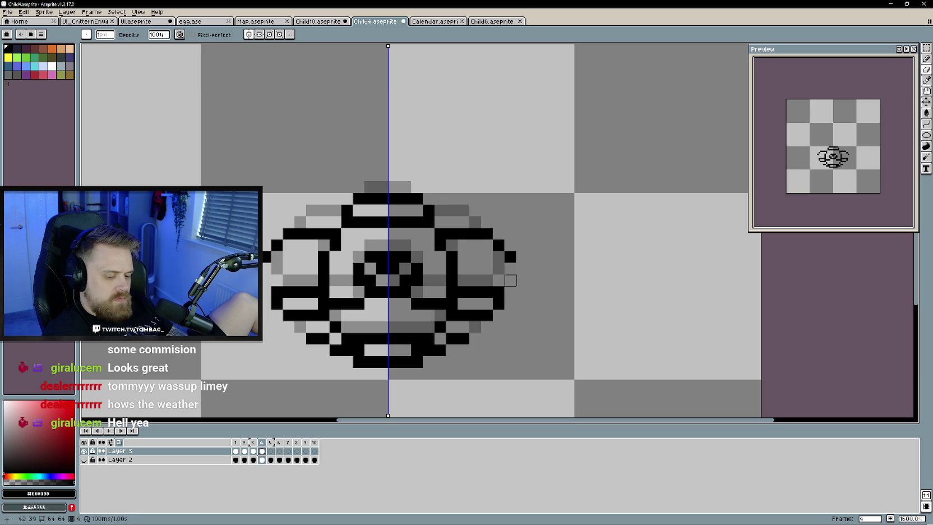
key(b)
drag(510, 280, 510, 264)
click(510, 315)
key(Return)
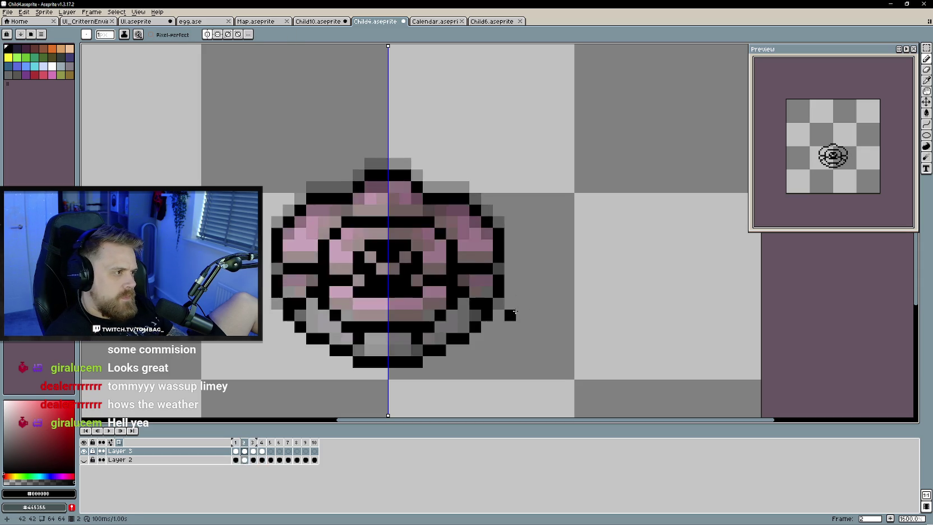
key(Return)
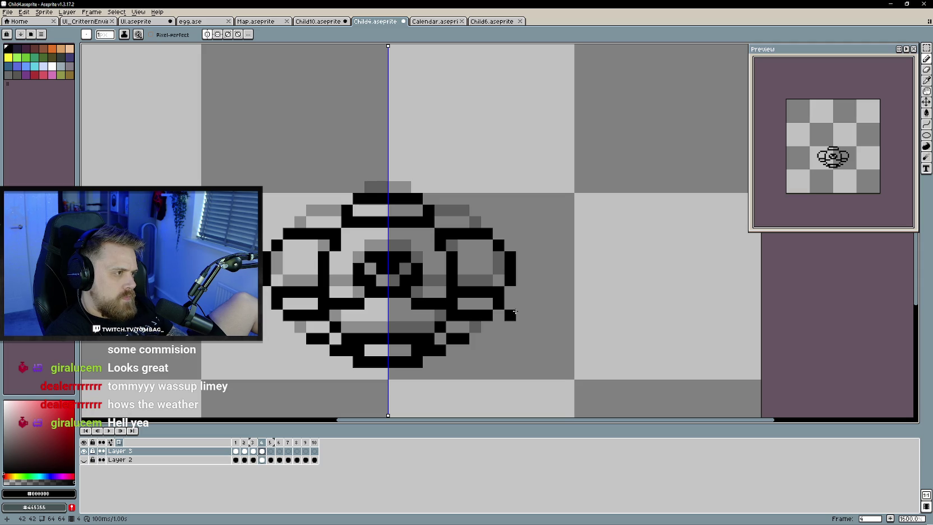
key(Right)
key(Left)
key(Left)
key(Left)
key(Left)
key(Right)
key(Right)
key(Right)
key(Left)
key(Right)
- Fix the centre and inner outline pixels on frames 3 and 4, one row higher
key(ctrl+z)
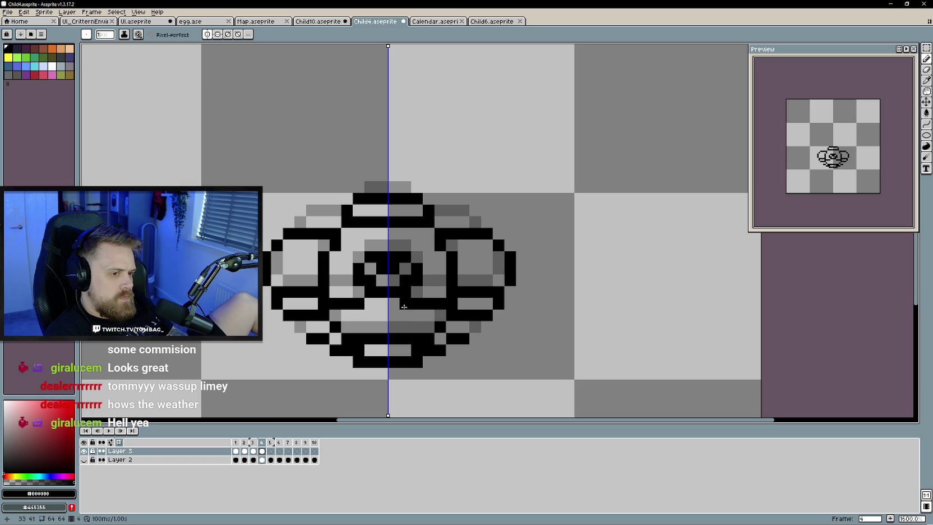
click(400, 306)
key(Left)
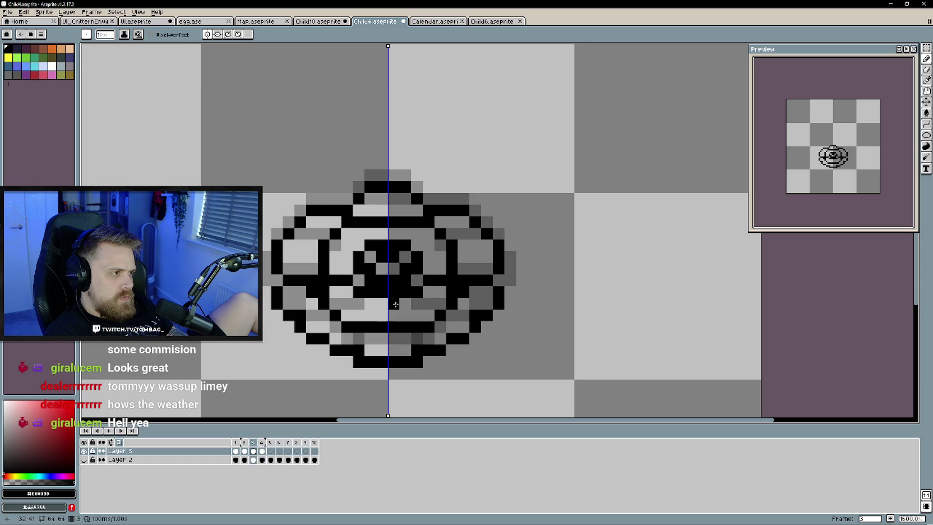
click(401, 305)
key(Right)
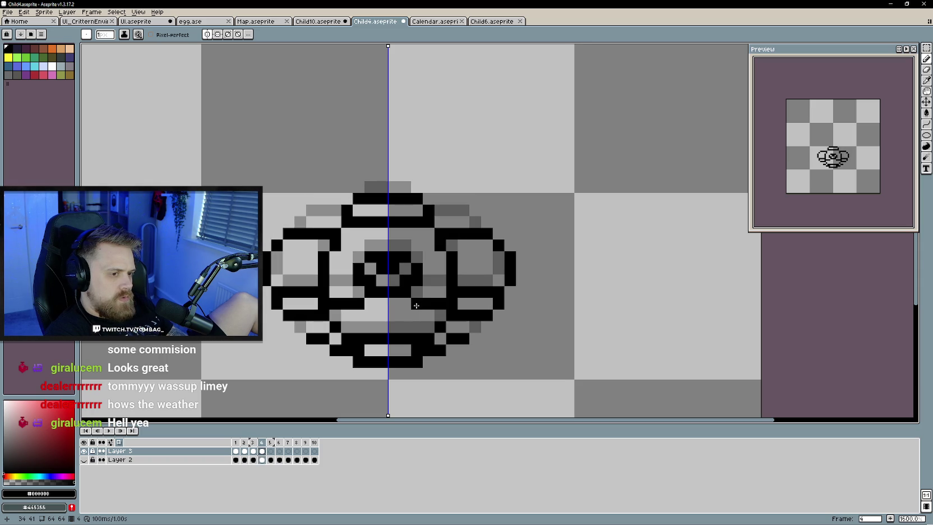
click(429, 304)
key(b)
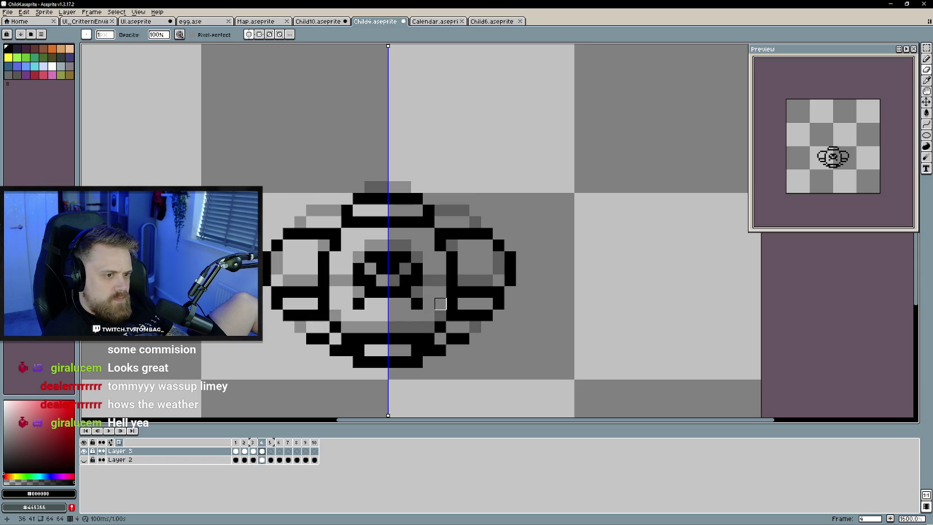
drag(428, 292, 440, 293)
click(400, 318)
key(Left)
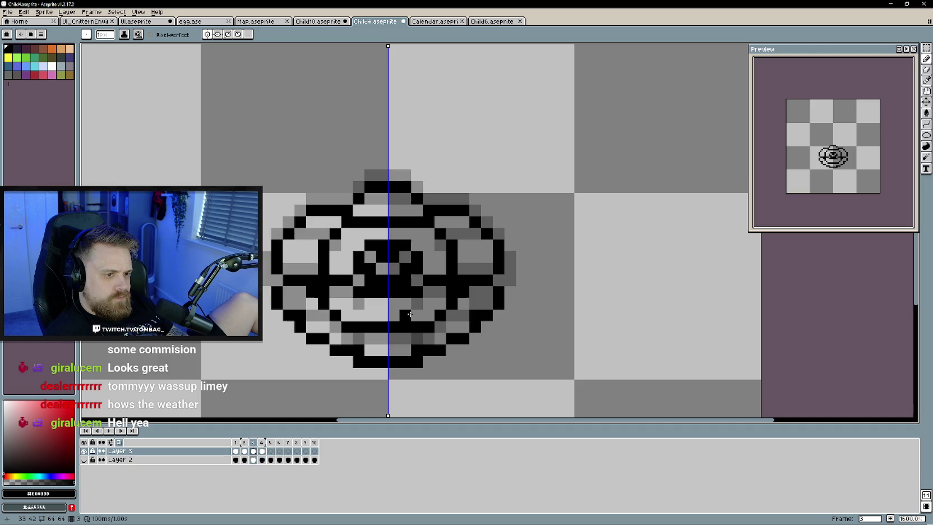
key(Right)
click(404, 303)
- After comparing frames 2–4, redraw the upper petal outline and top curve symmetrically
key(Left)
key(Right)
key(Left)
key(Right)
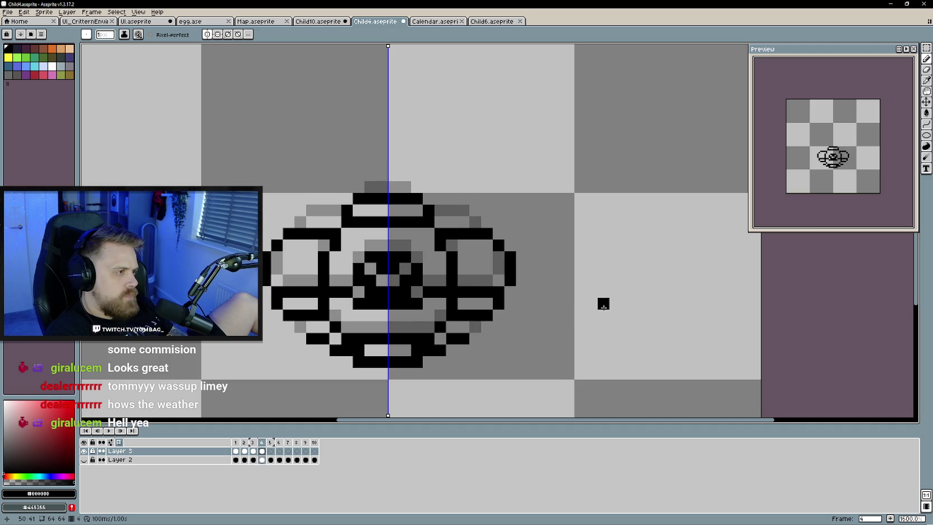
key(Left)
key(Left)
key(Right)
key(Right)
key(Left)
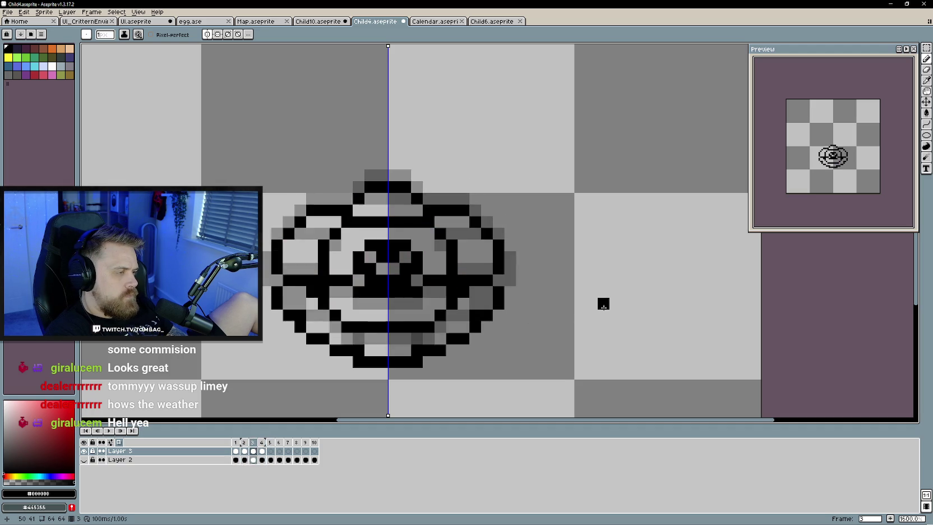
key(Right)
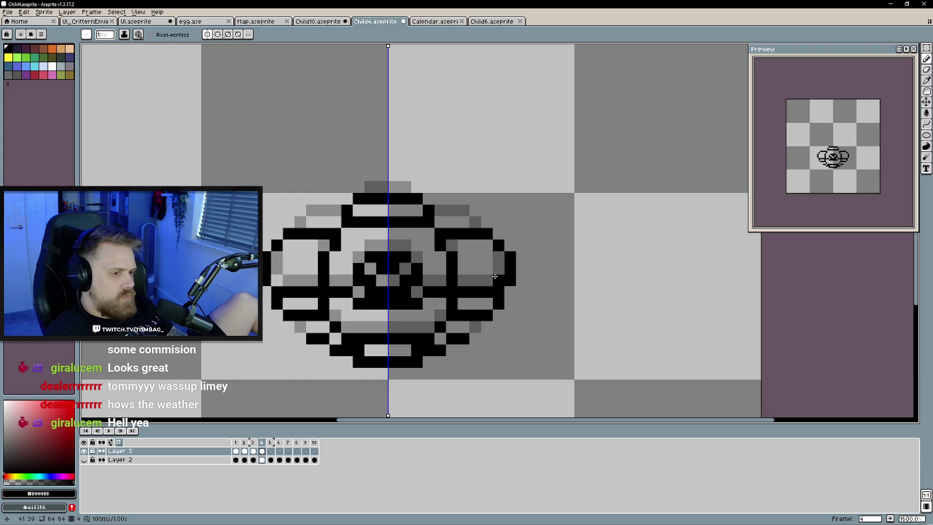
key(e)
drag(451, 233, 488, 233)
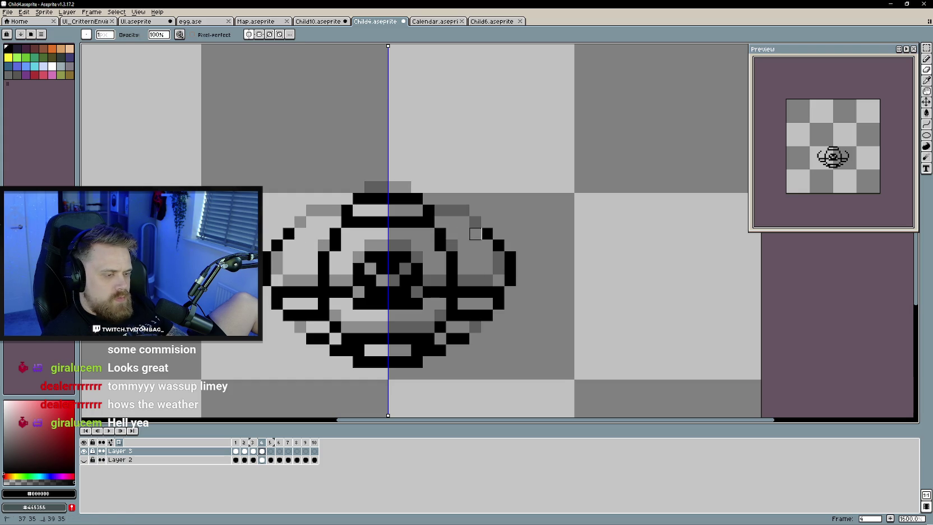
key(b)
click(486, 232)
click(487, 222)
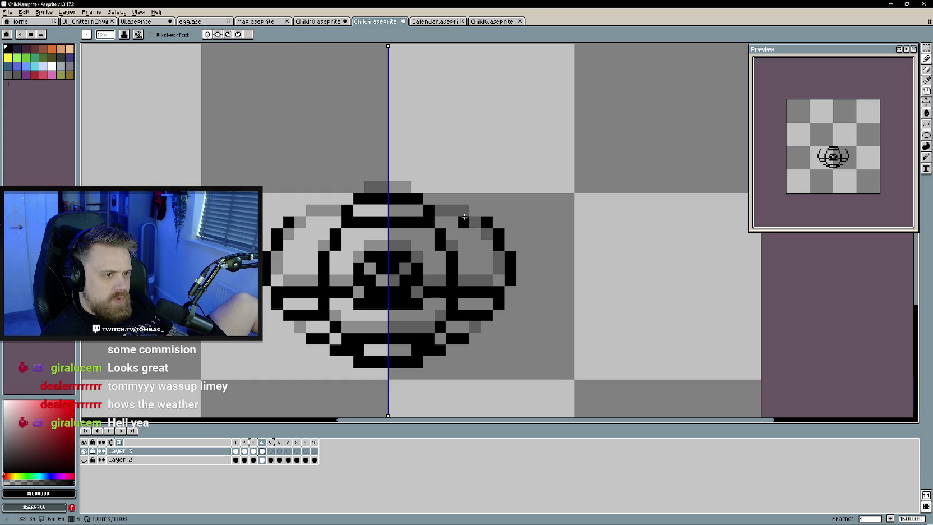
drag(472, 216, 457, 214)
click(449, 222)
- Play through the animation, check empty frame 5, and return to coloured frame 1
key(Return)
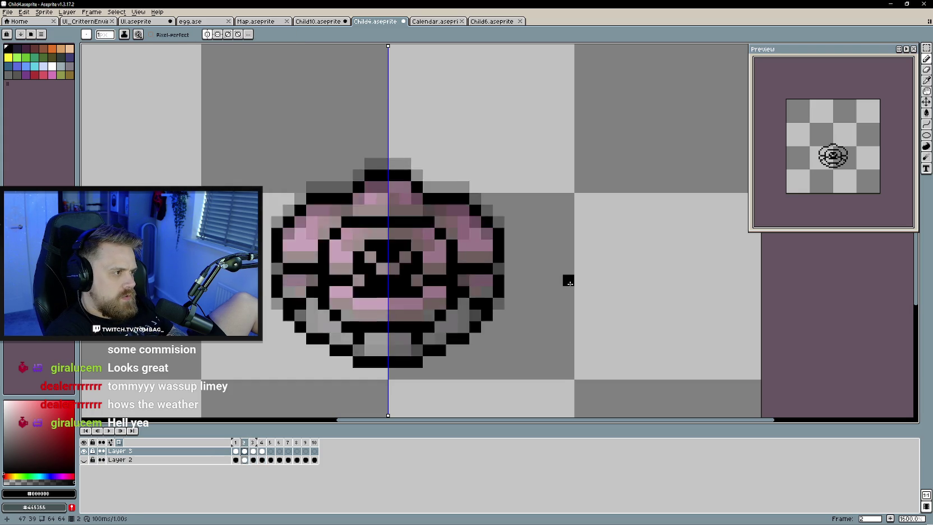
key(Return)
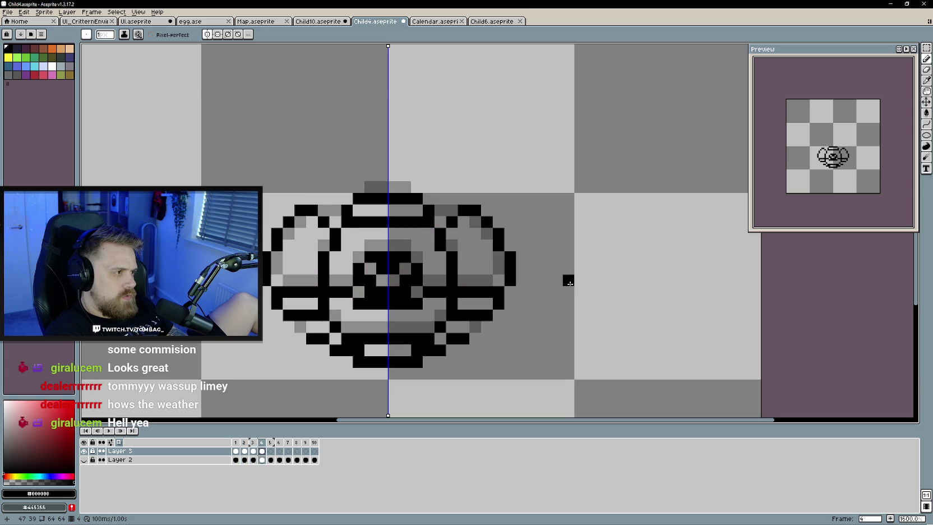
key(Right)
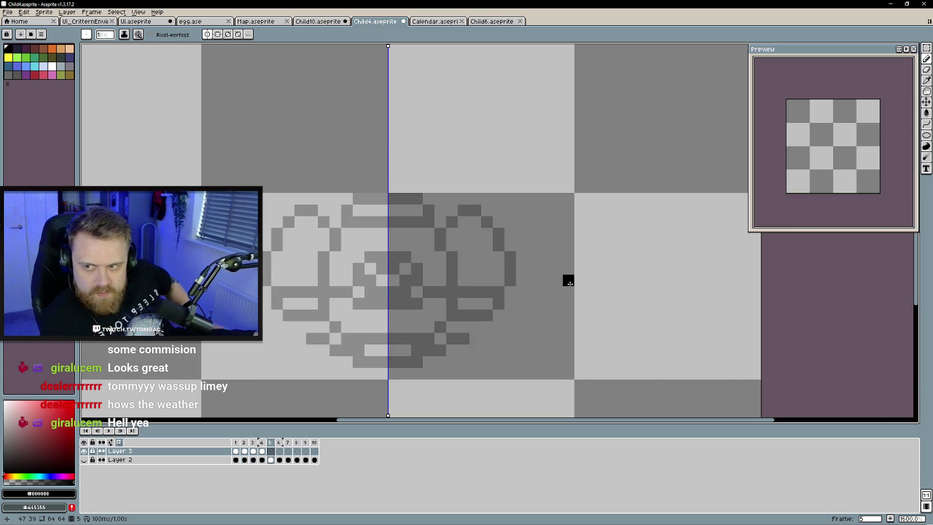
key(Left)
key(Return)
key(Return)
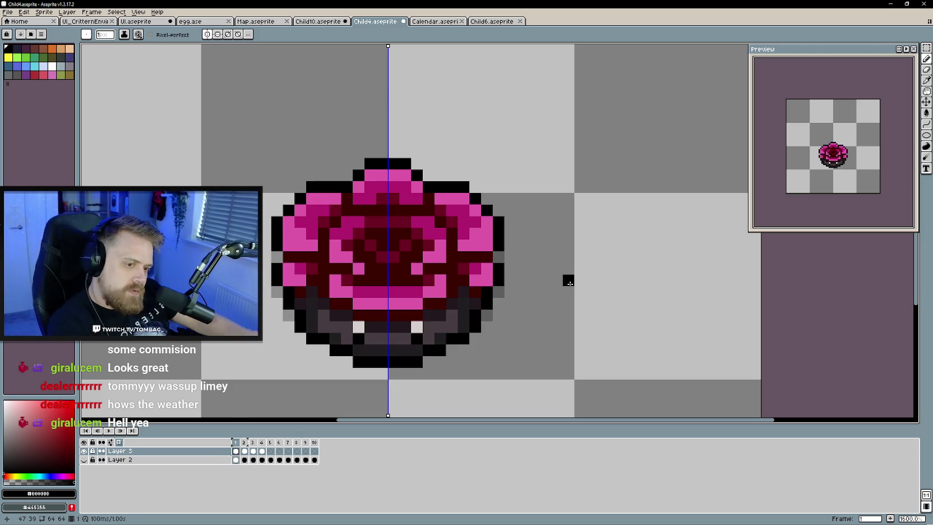
scroll(482, 312, down, 3)
mouse_move(482, 312)
mouse_down()
mouse_move(526, 277)
mouse_move(491, 304)
mouse_up()
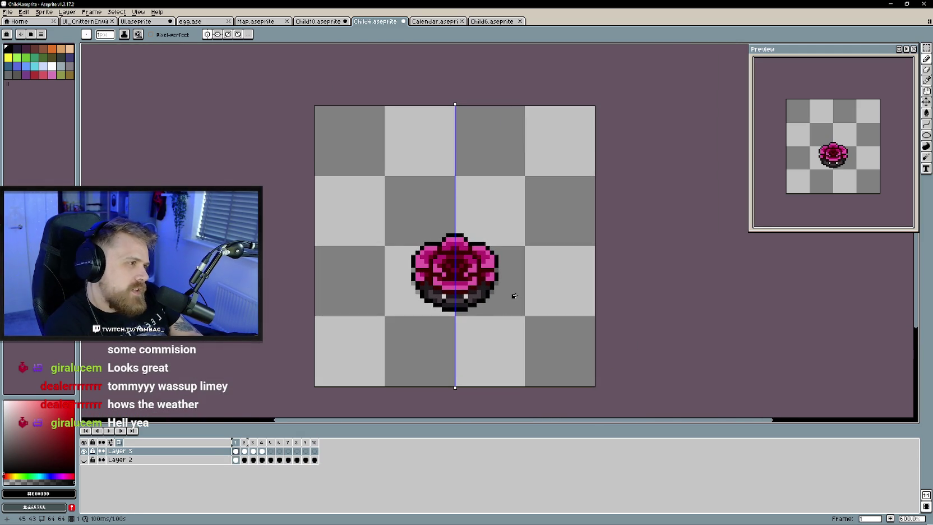
scroll(512, 300, down, 1)
scroll(504, 317, up, 1)
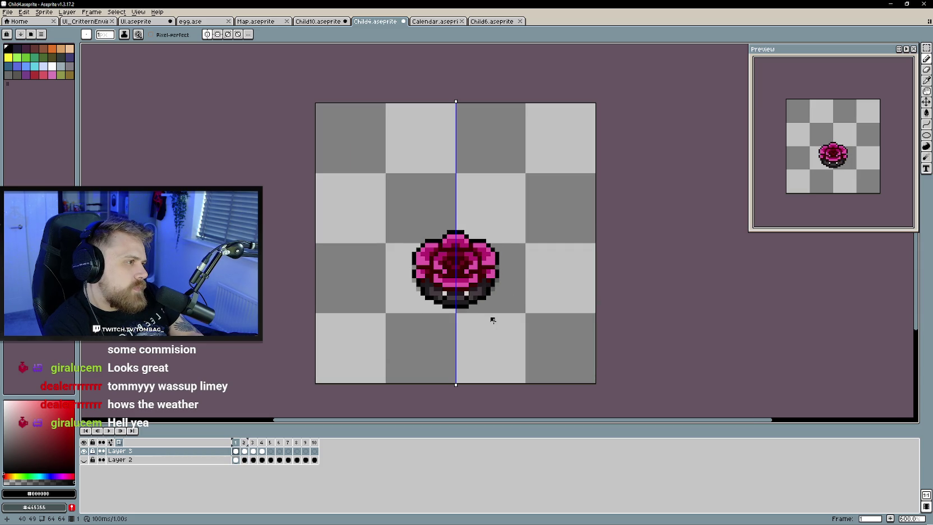
scroll(492, 280, up, 3)
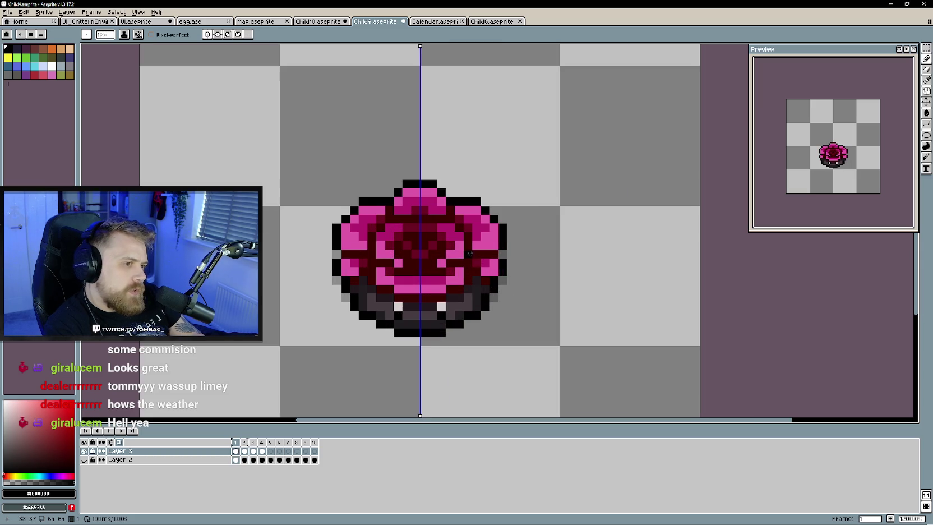
key(Right)
key(Left)
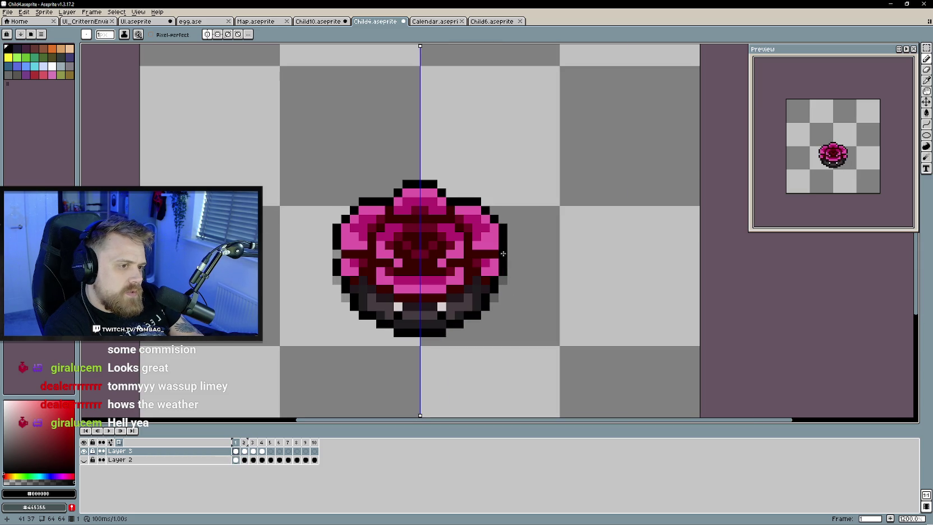
key(Right)
key(Left)
key(Right)
key(Left)
key(Right)
key(Right)
key(Left)
key(Left)
key(Right)
key(Right)
key(Left)
key(Left)
key(Right)
key(Right)
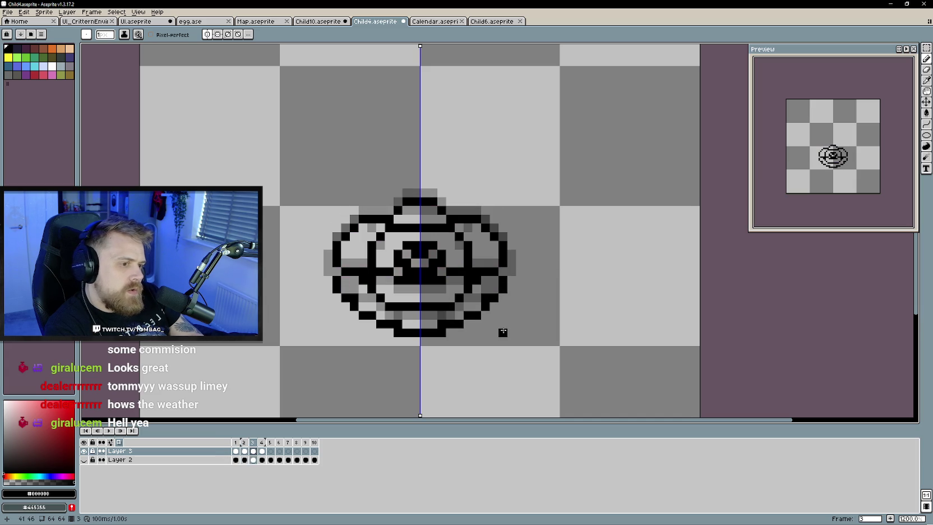
key(Left)
key(Left)
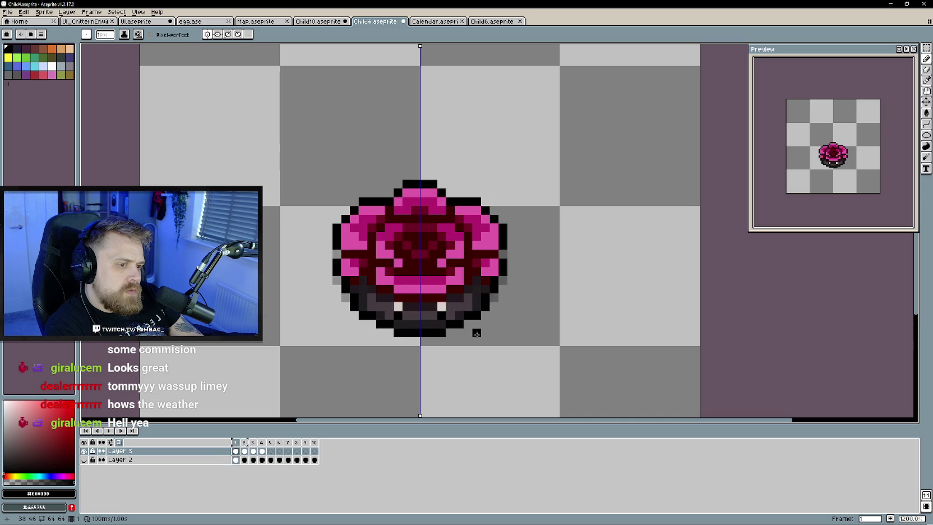
key(Right)
key(Right)
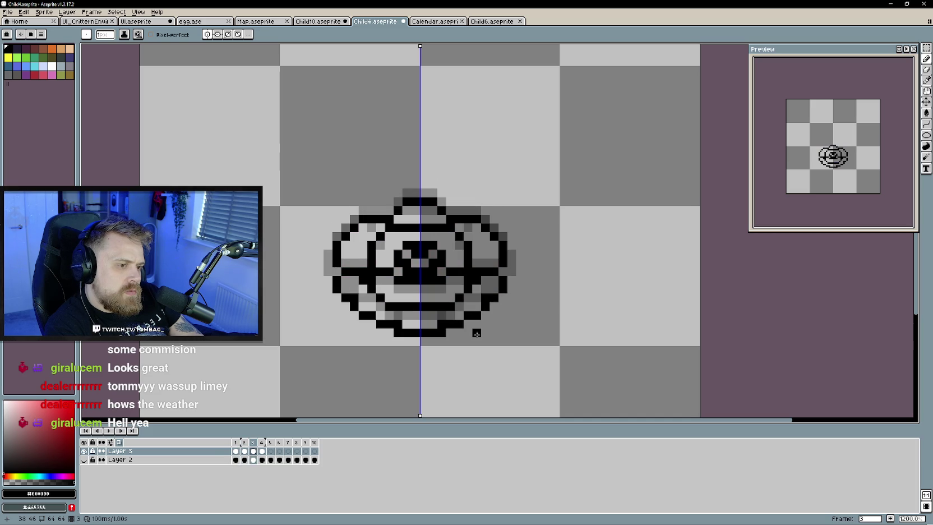
key(Left)
key(Left)
key(Right)
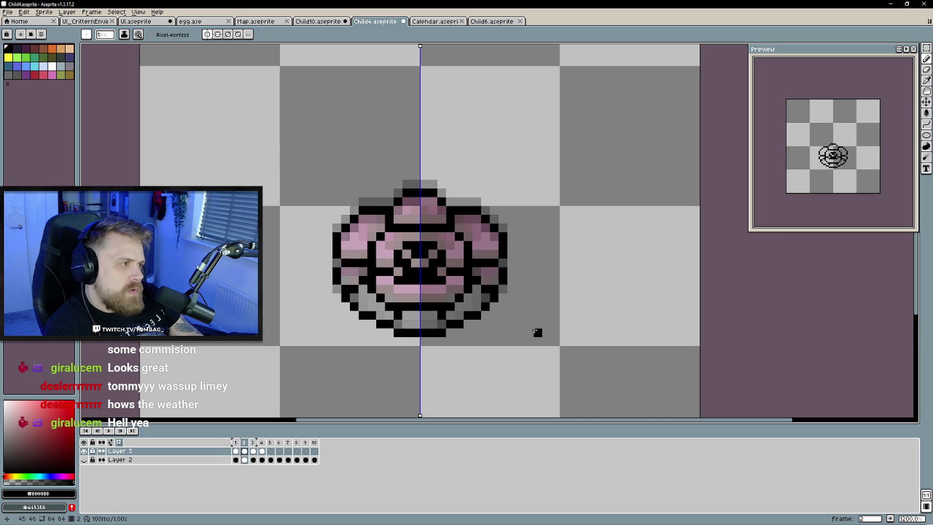
key(Right)
key(Right)
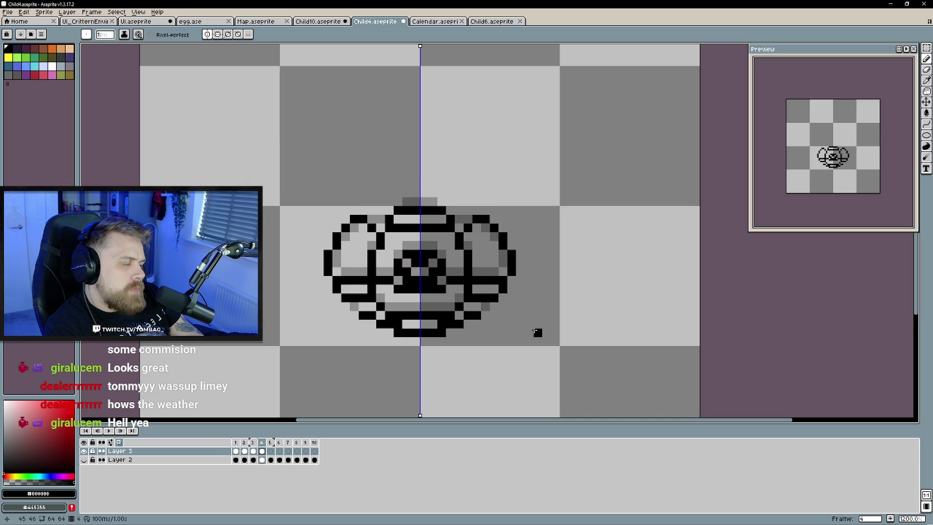
key(Left)
key(Left)
key(Left)
key(Right)
key(Right)
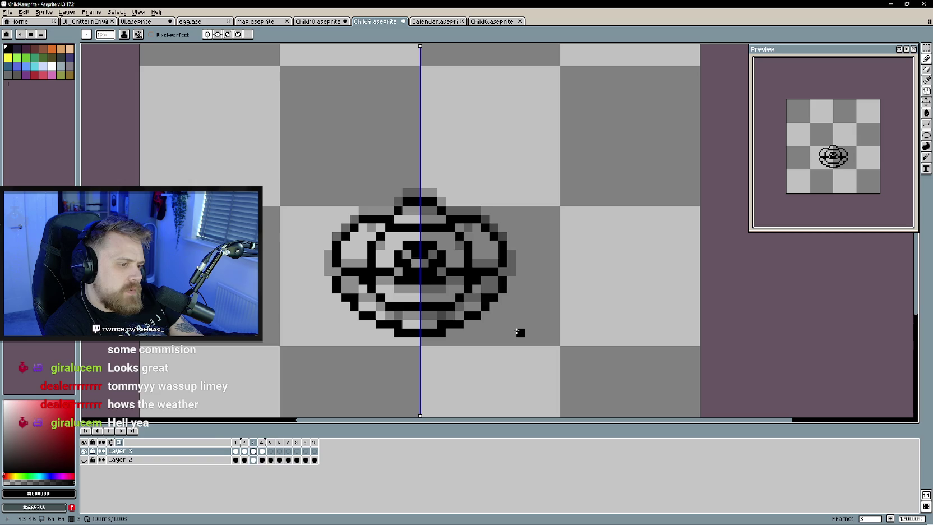
key(Right)
key(Left)
key(Left)
key(Left)
key(Right)
key(Right)
key(Right)
key(Left)
key(Right)
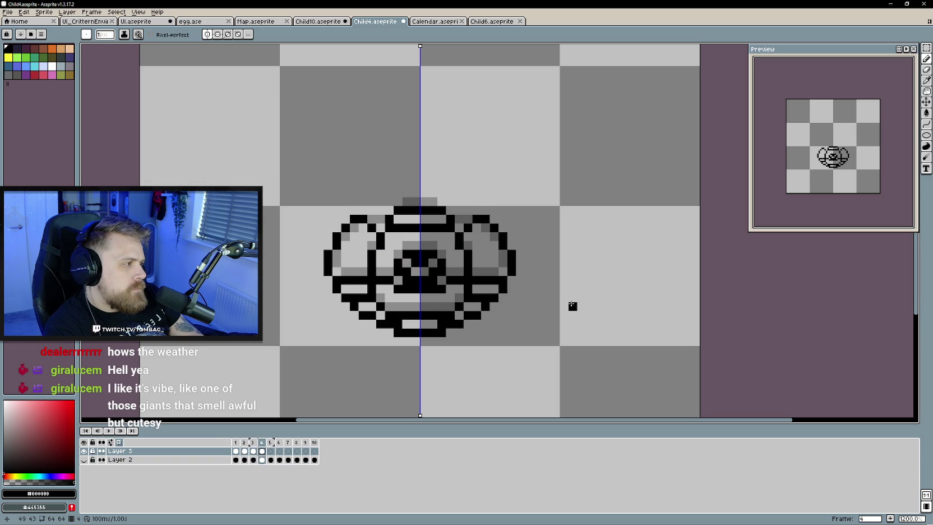
key(Left)
key(Left)
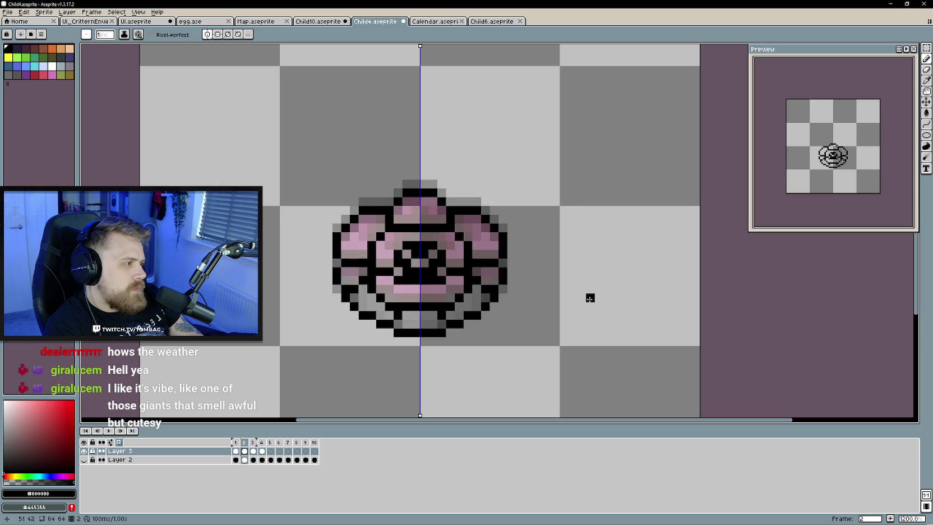
key(Left)
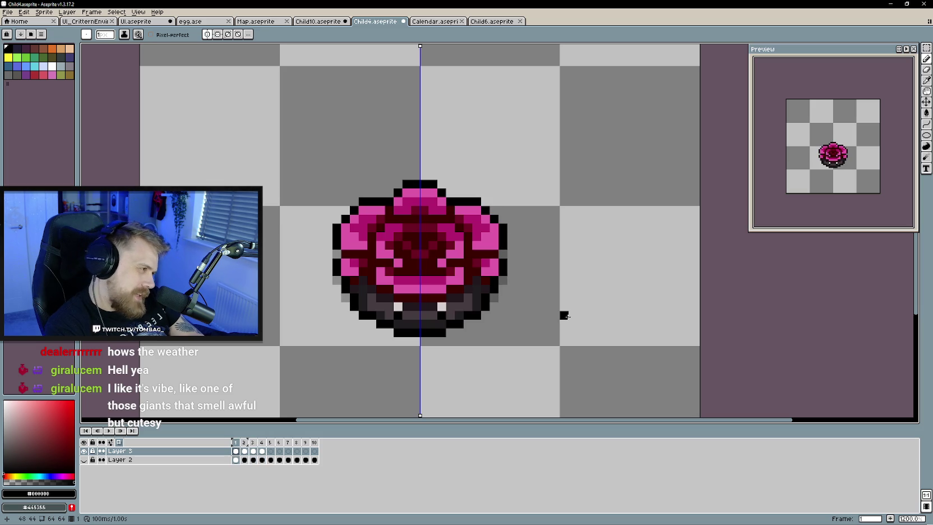
key(Left)
key(Right)
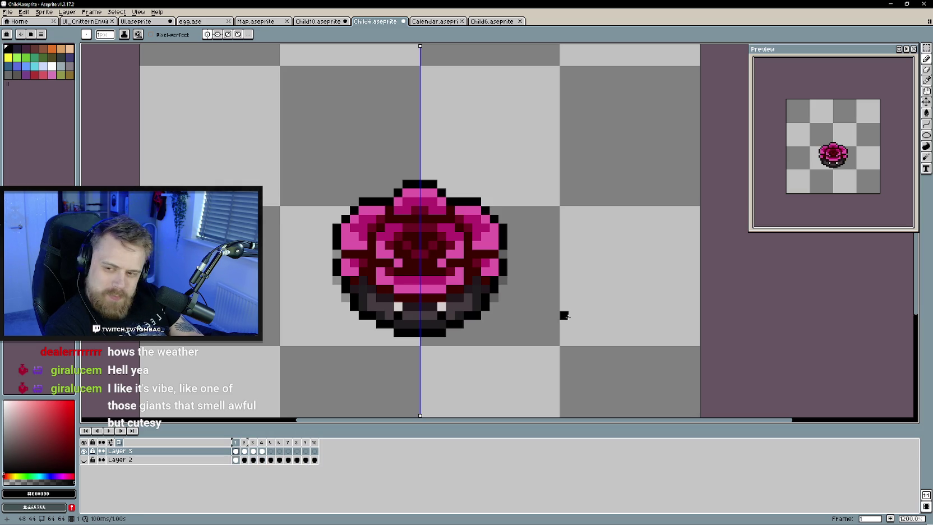
key(Right)
key(Right)
key(Right)
key(Left)
key(Left)
key(Left)
key(Right)
key(Right)
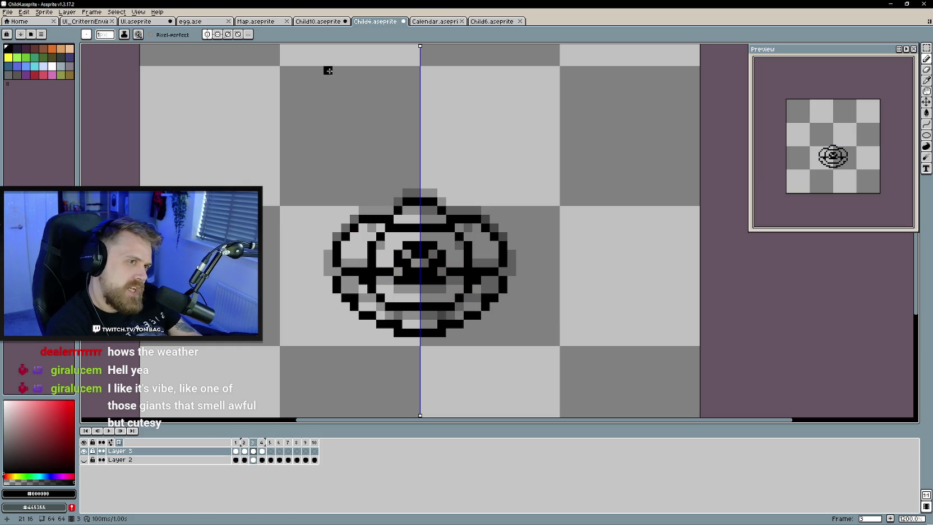
click(145, 21)
scroll(368, 210, down, 1)
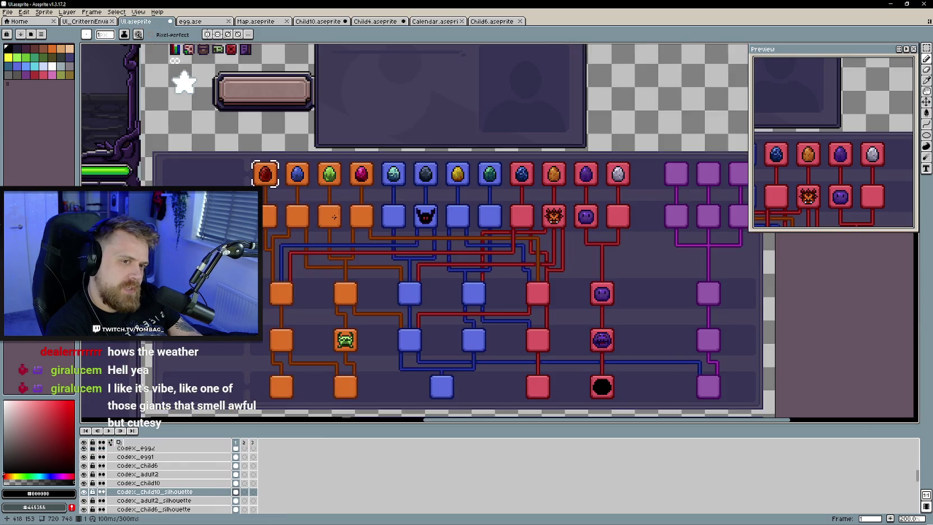
scroll(315, 244, left, 1)
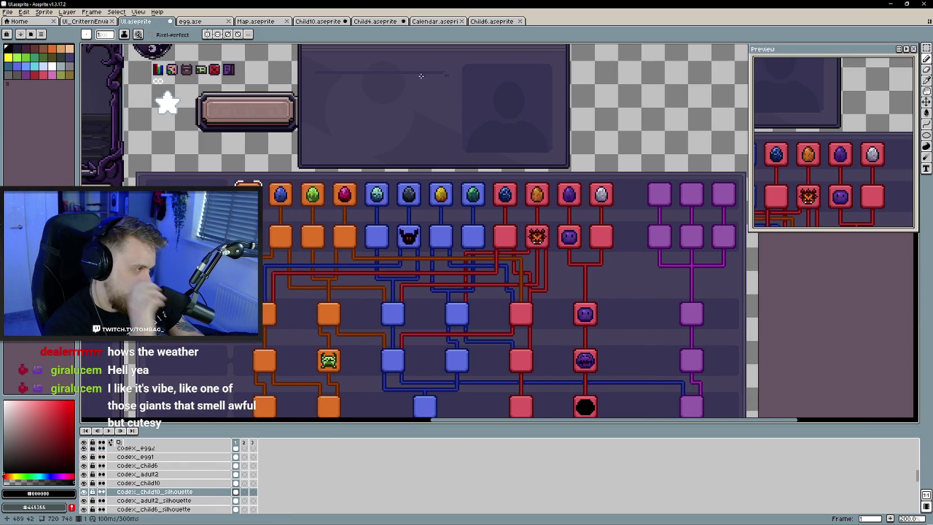
click(491, 21)
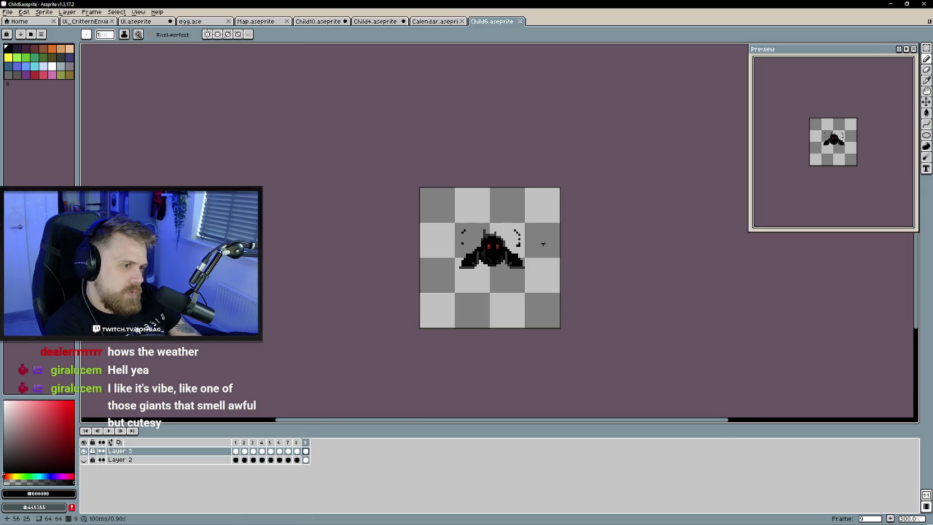
key(ctrl+shift+Tab)
key(ctrl+shift+Tab)
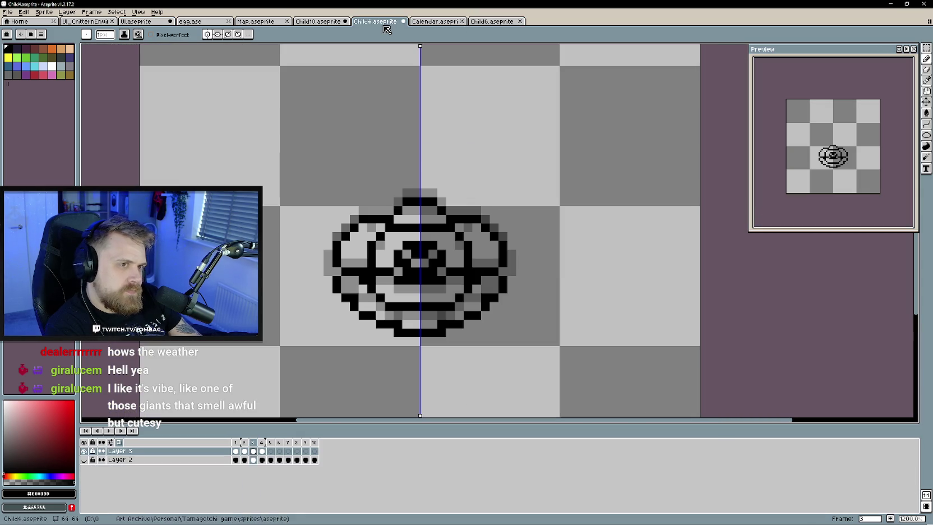
- Play through the frames to compare frame 4 against the pink flower frame
key(Return)
key(Return)
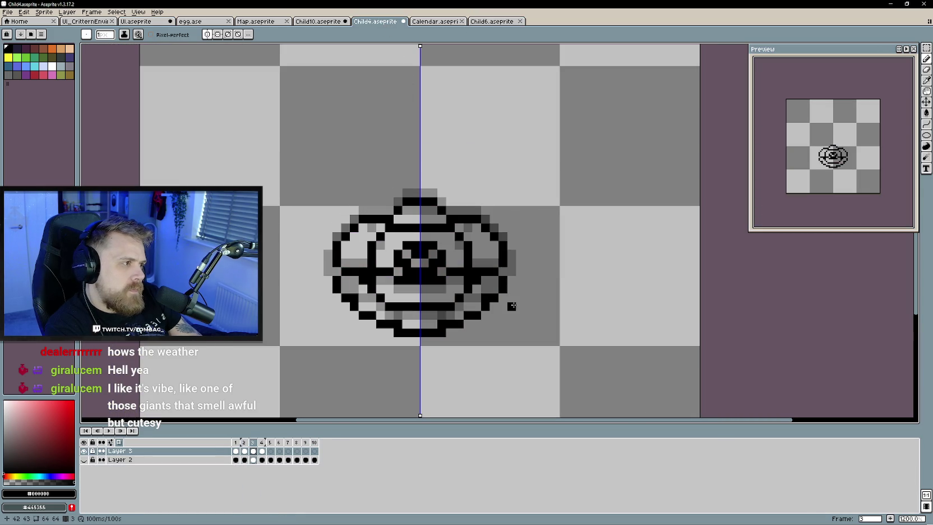
key(Right)
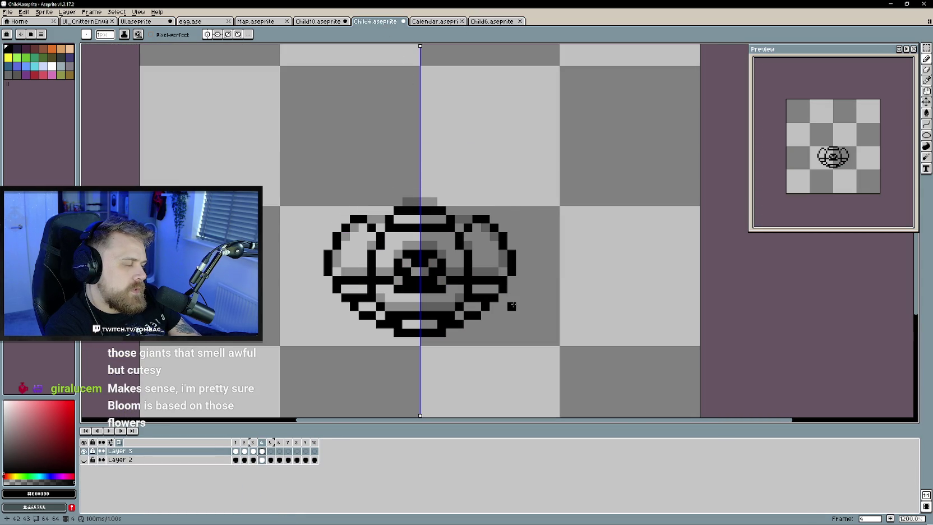
key(Return)
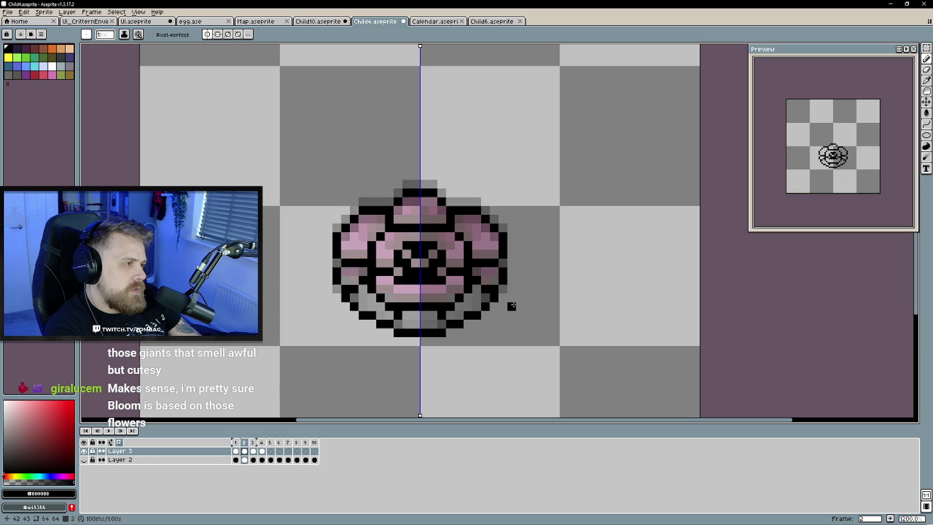
key(Return)
key(Return)
key(Return)
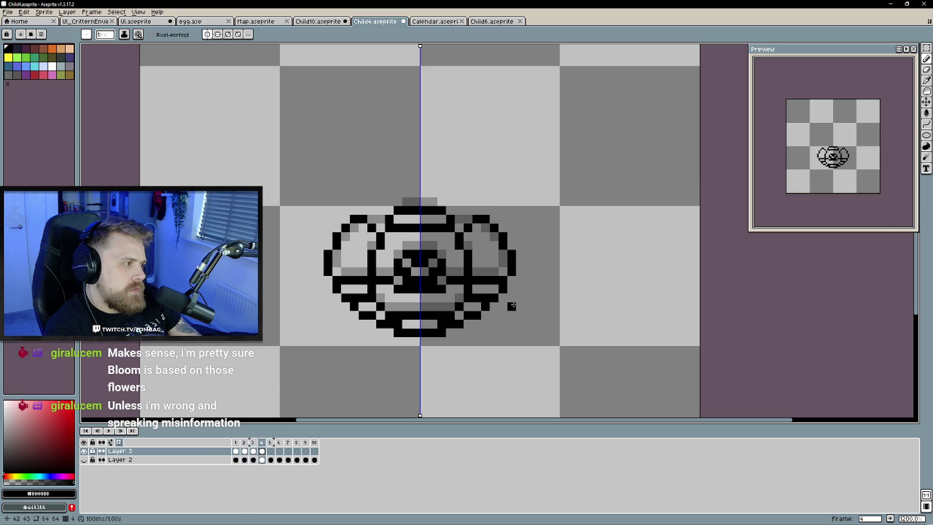
key(Return)
key(Return)
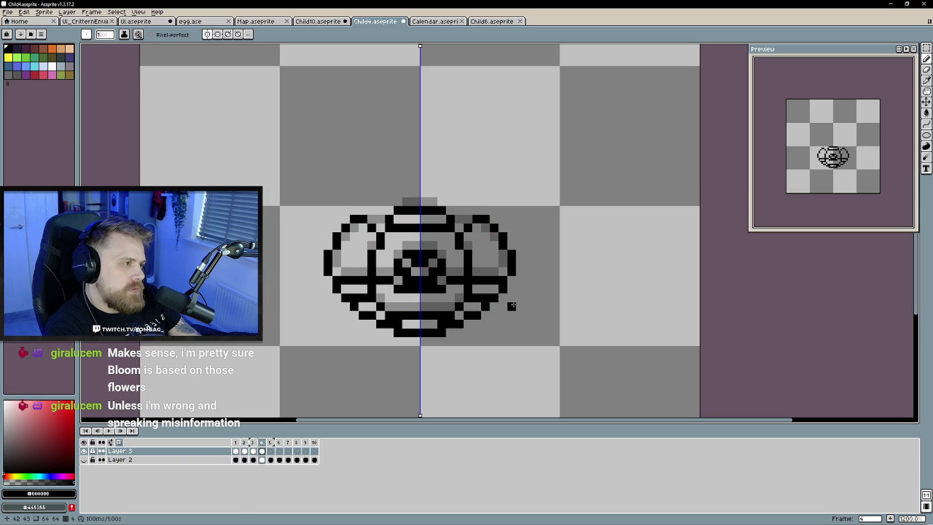
key(Return)
key(Return)
- Touch up the mirrored outline pixels at the top bumps of frame 4
key(b)
drag(481, 219, 476, 237)
key(b)
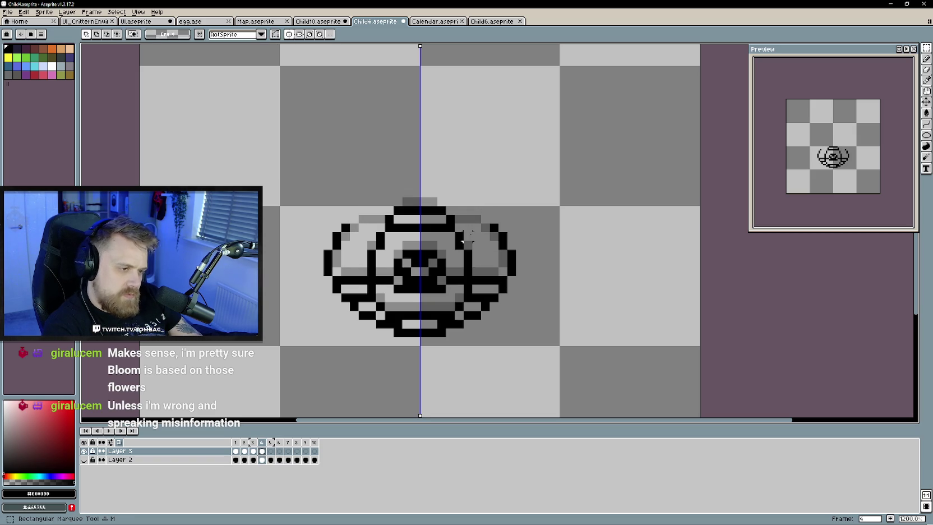
click(476, 236)
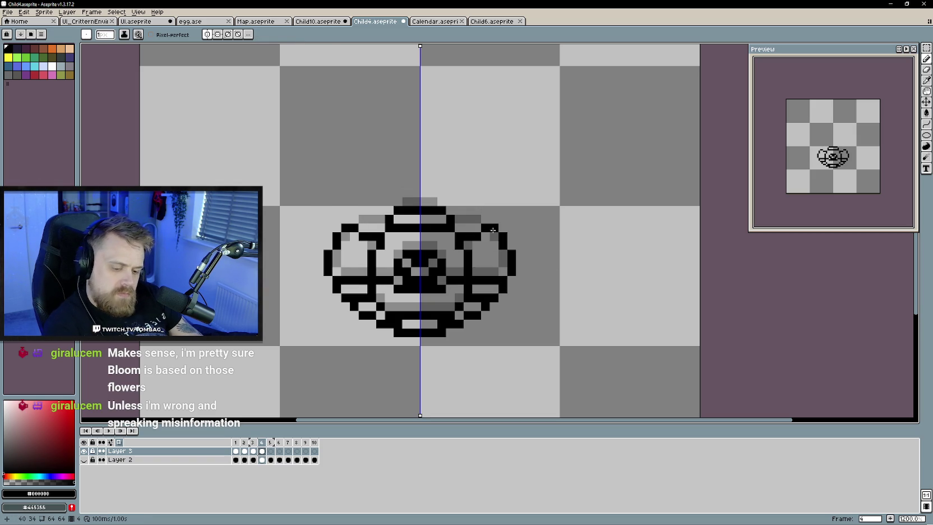
key(e)
drag(484, 229, 494, 236)
key(b)
key(Left)
key(Right)
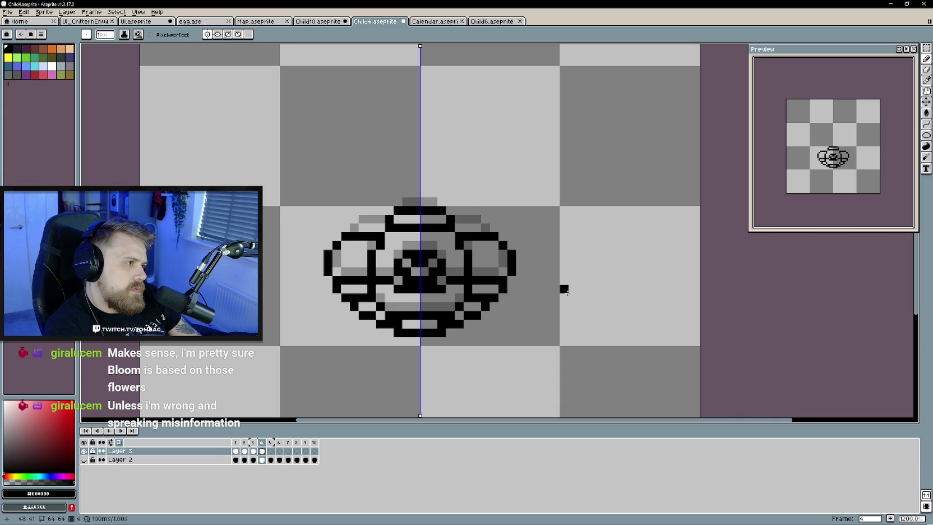
key(Left)
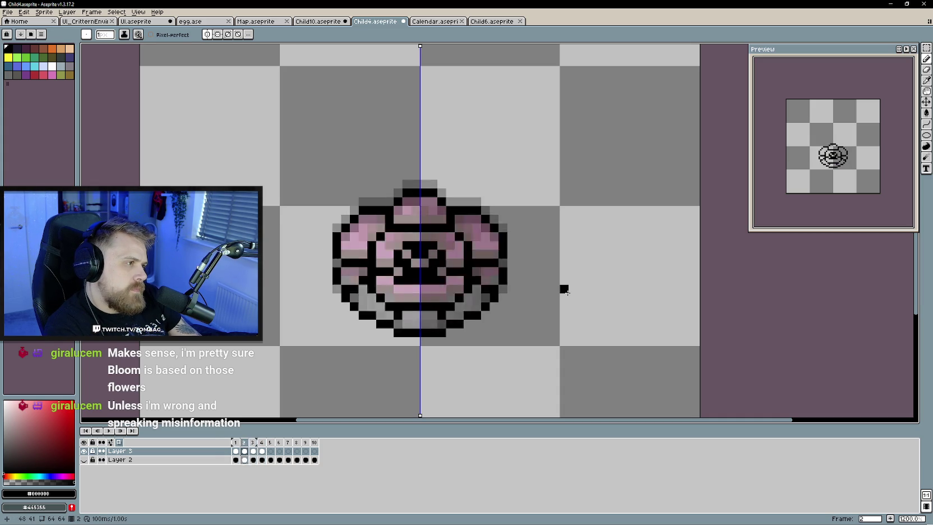
key(Right)
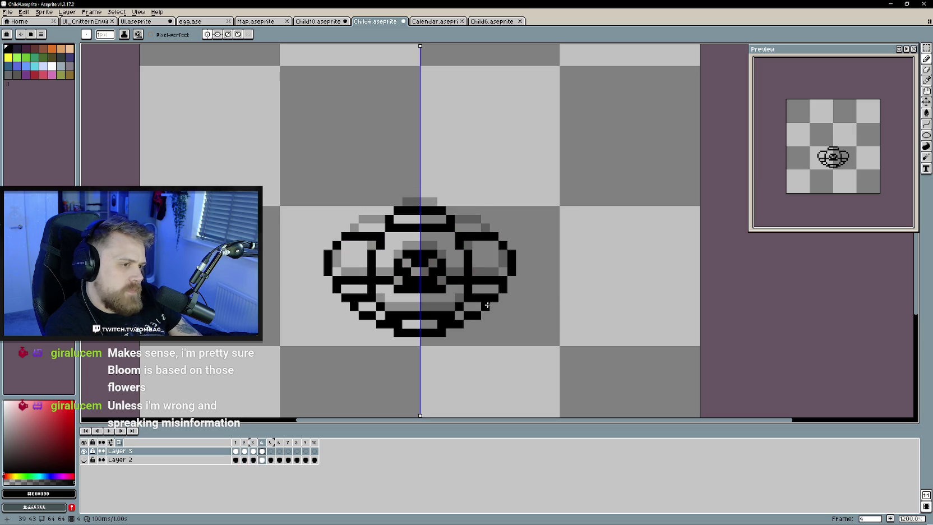
- Fix the lower-right outline pixels on frame 4, checking against the pink flower
key(e)
drag(477, 298, 486, 306)
key(b)
click(477, 307)
key(Left)
key(Right)
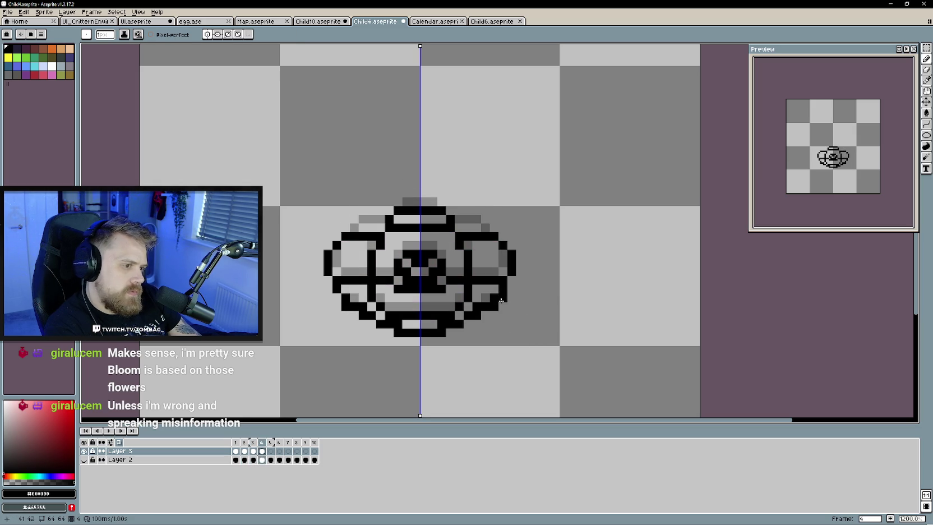
click(501, 298)
key(e)
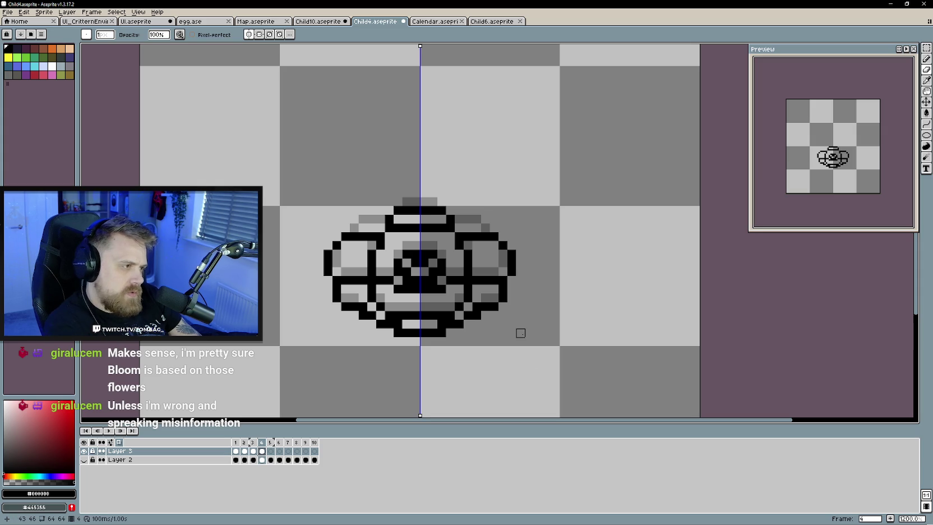
key(Left)
key(Right)
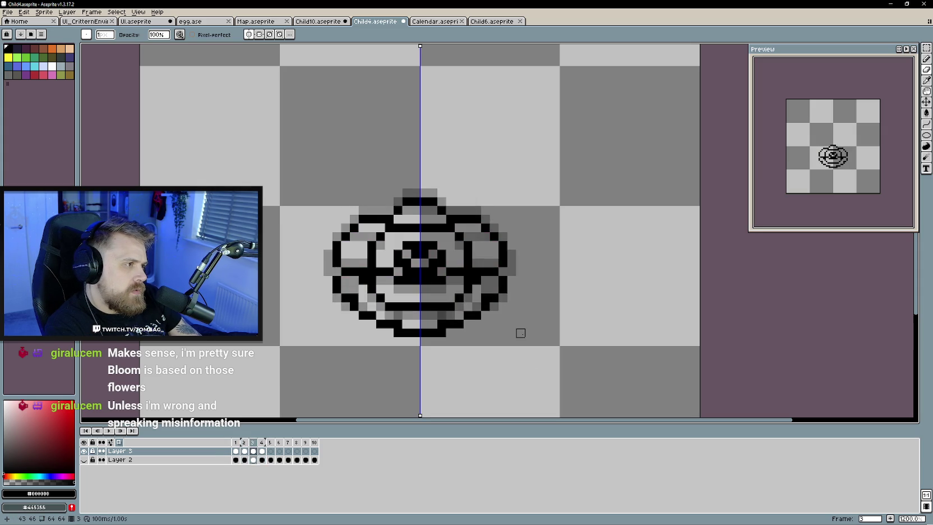
key(Left)
key(Right)
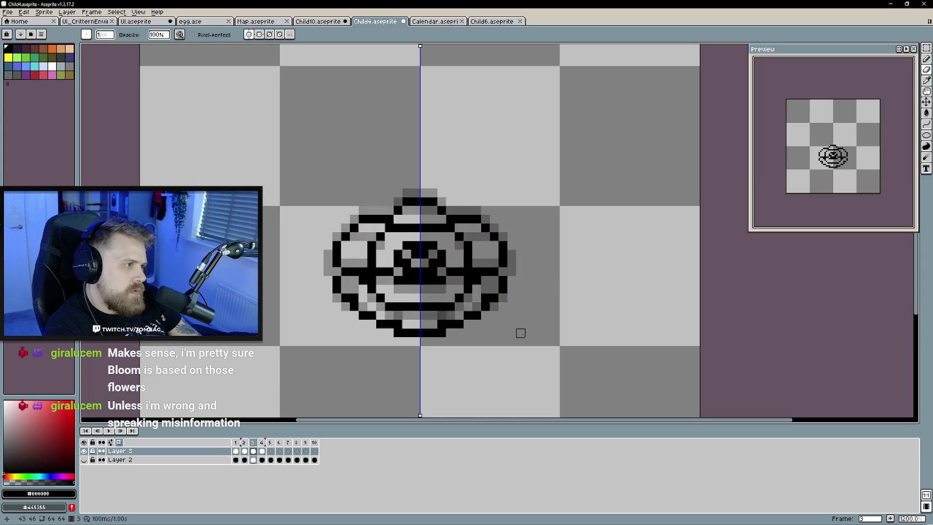
- On frame 5, draw mirrored vertical strokes, centre columns, eye outline and bar under the eye
key(Right)
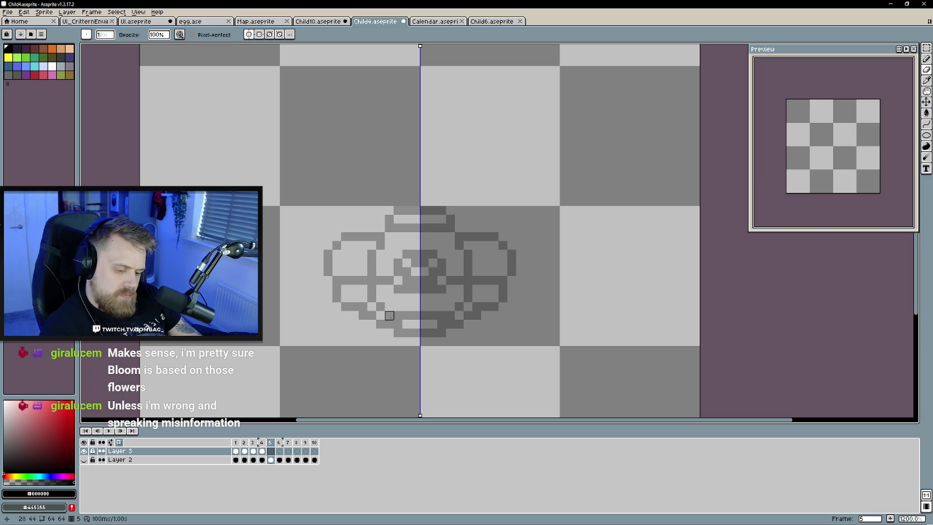
key(b)
drag(371, 288, 418, 324)
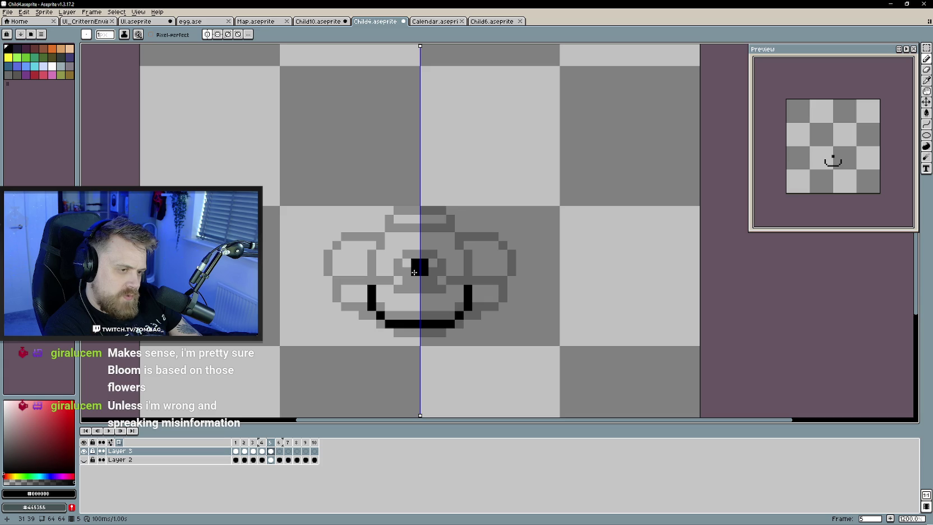
key(e)
key(b)
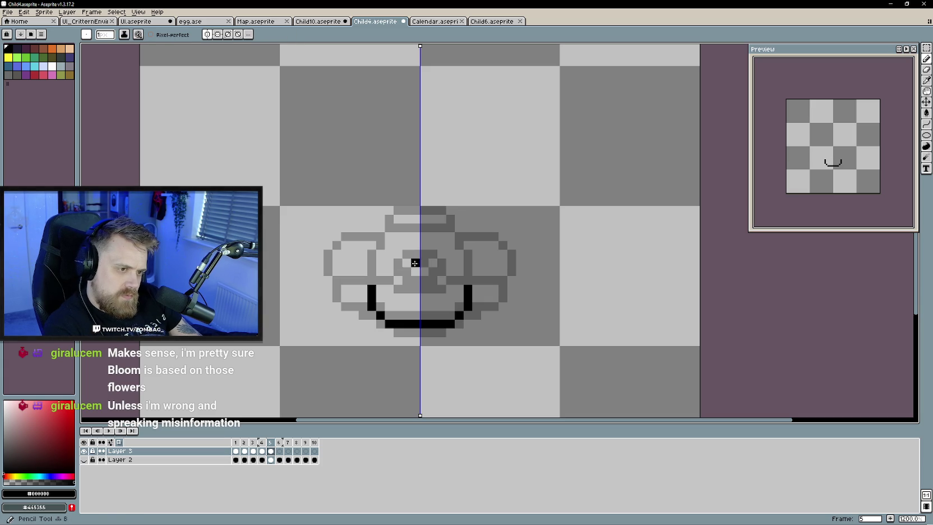
mouse_move(407, 270)
mouse_down()
mouse_move(413, 280)
mouse_move(397, 289)
mouse_up()
click(407, 289)
click(389, 280)
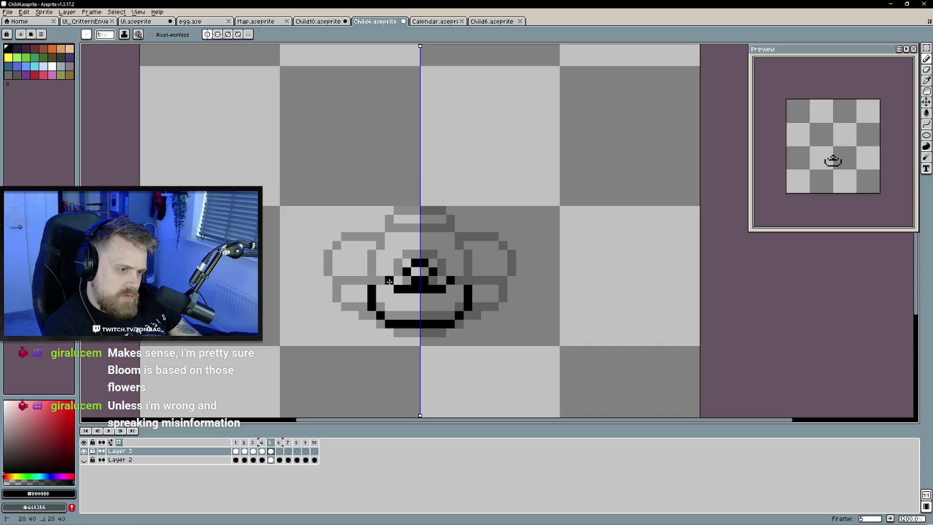
click(380, 272)
key(ctrl+z)
click(374, 273)
- Draw the cup's side outlines upward and add the eye pixels above the nose
mouse_move(379, 279)
mouse_down()
mouse_move(372, 253)
mouse_move(422, 229)
mouse_up()
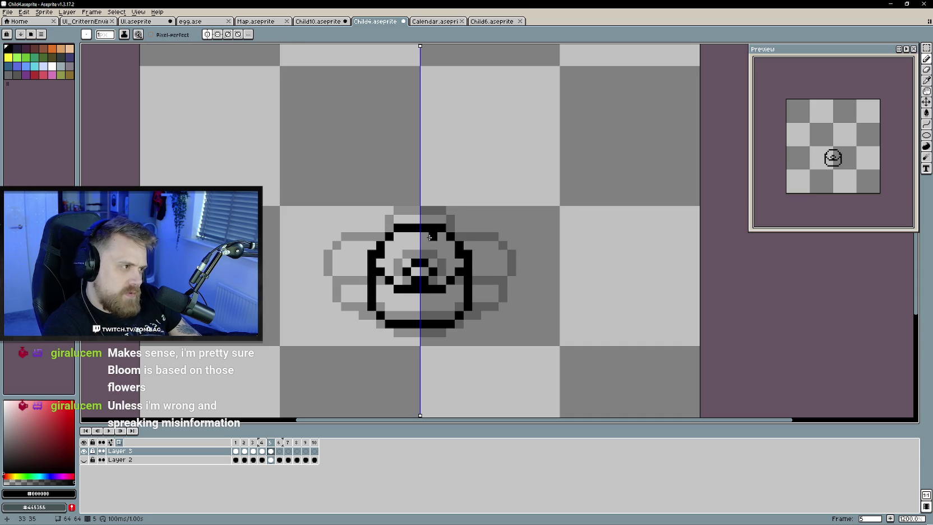
key(Return)
key(Return)
key(Return)
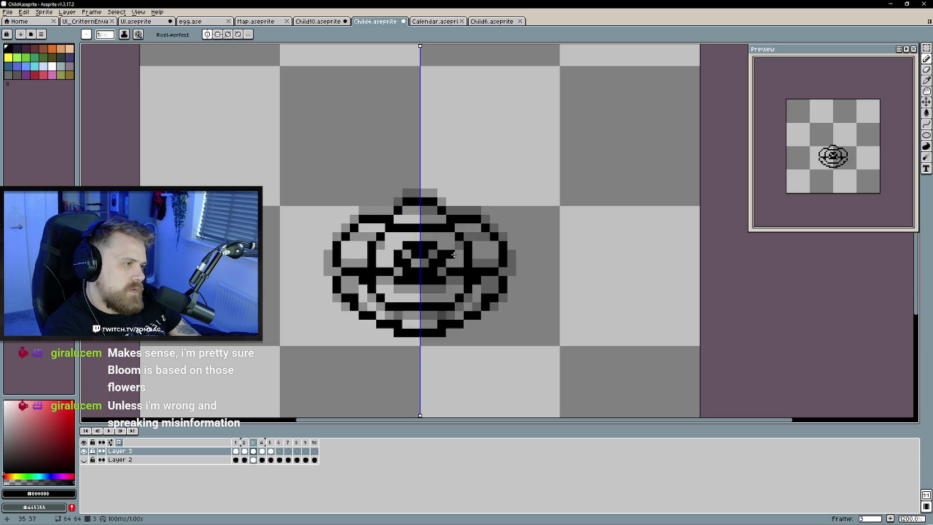
key(Return)
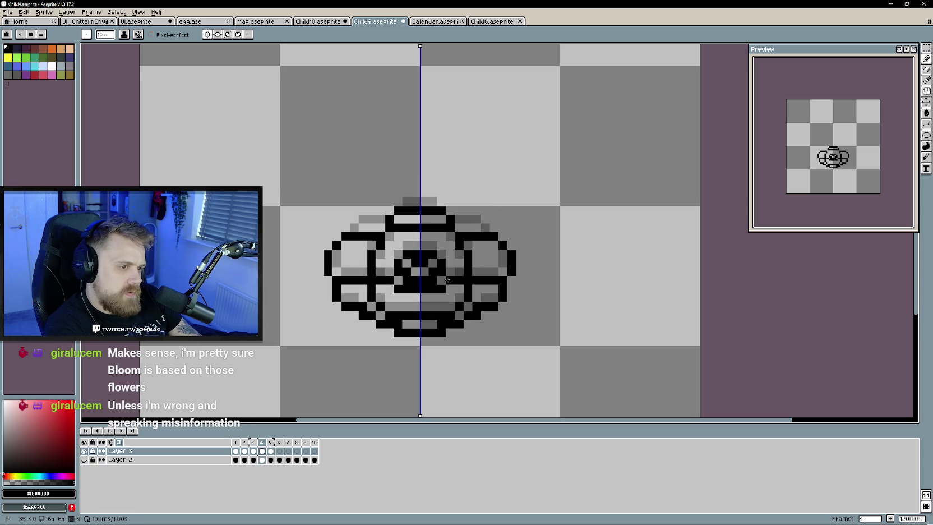
key(Right)
key(Left)
key(Right)
click(442, 263)
drag(441, 263, 433, 254)
- Draw the mirrored wing outlines with horizontal, vertical and short cross lines, then preview
key(Left)
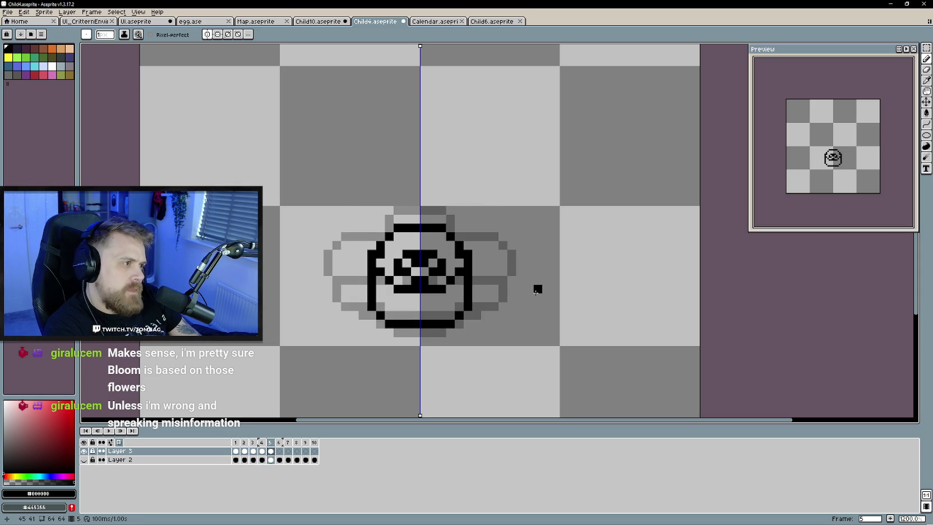
key(Right)
key(Right)
key(Right)
key(Left)
key(Left)
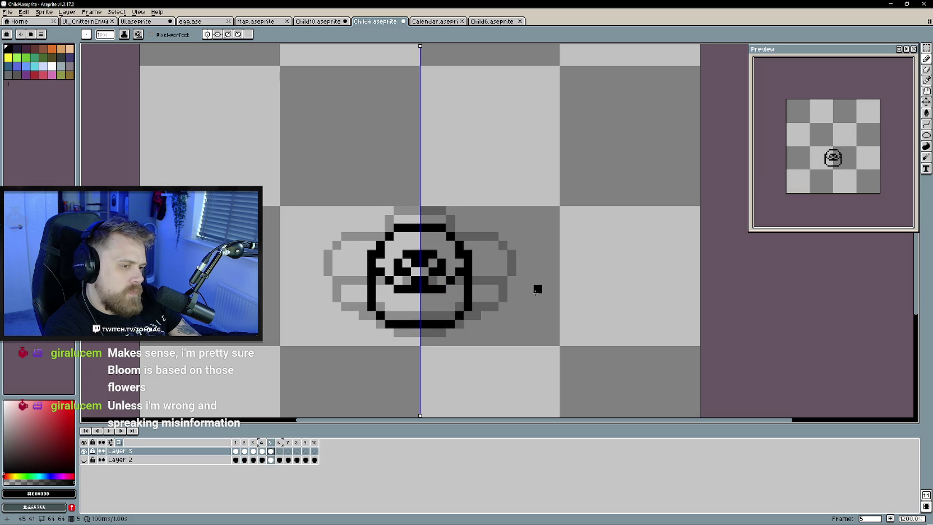
key(Left)
key(Left)
key(Right)
key(Right)
mouse_move(457, 245)
mouse_down()
mouse_move(487, 246)
mouse_move(518, 279)
mouse_up()
key(e)
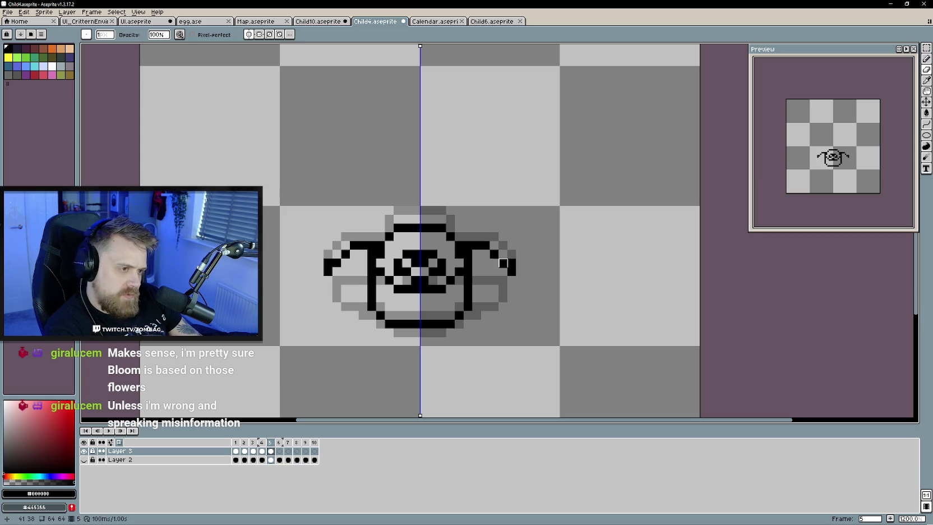
key(b)
drag(512, 272, 511, 301)
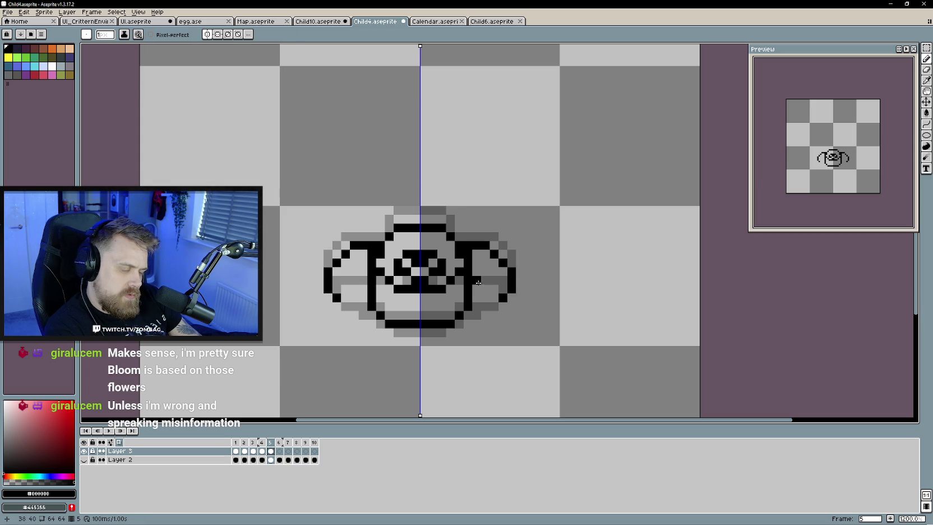
drag(491, 283, 496, 309)
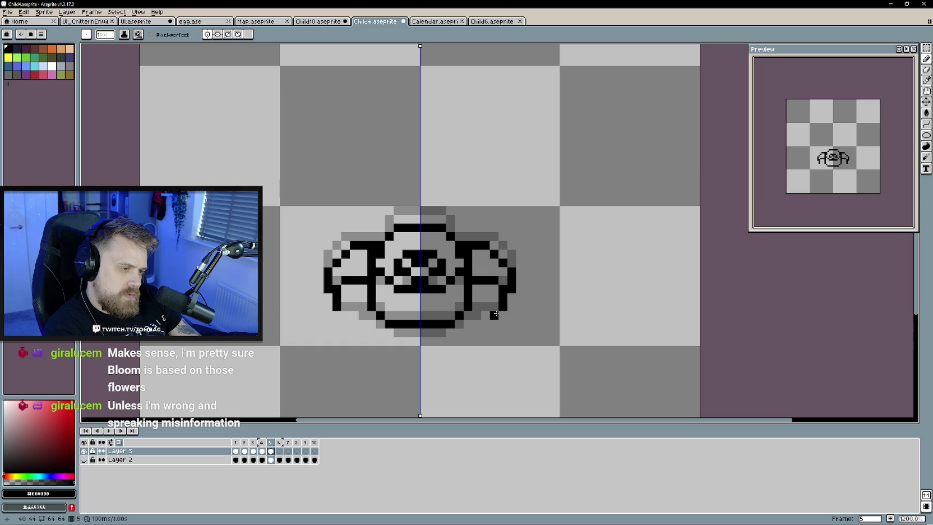
key(Return)
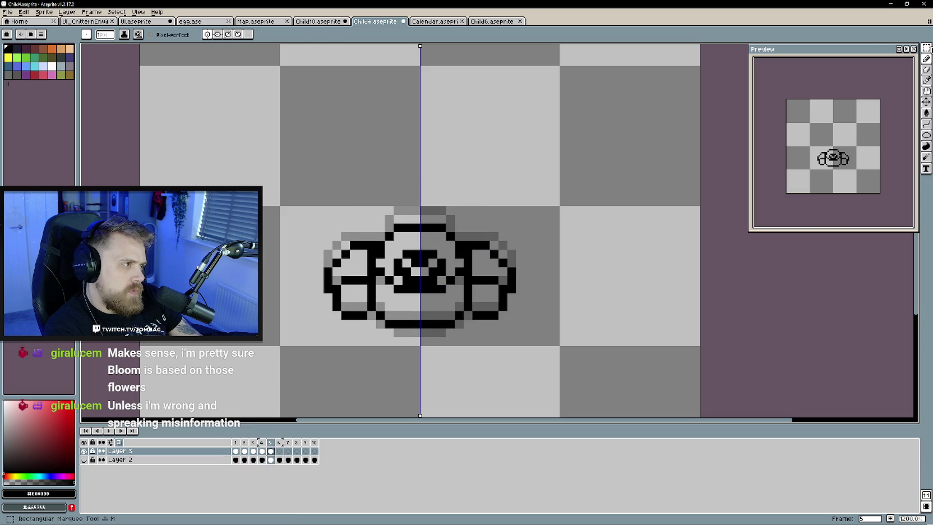
- Select the sprite's centre and move it down one pixel
key(shift+q)
drag(392, 248, 466, 321)
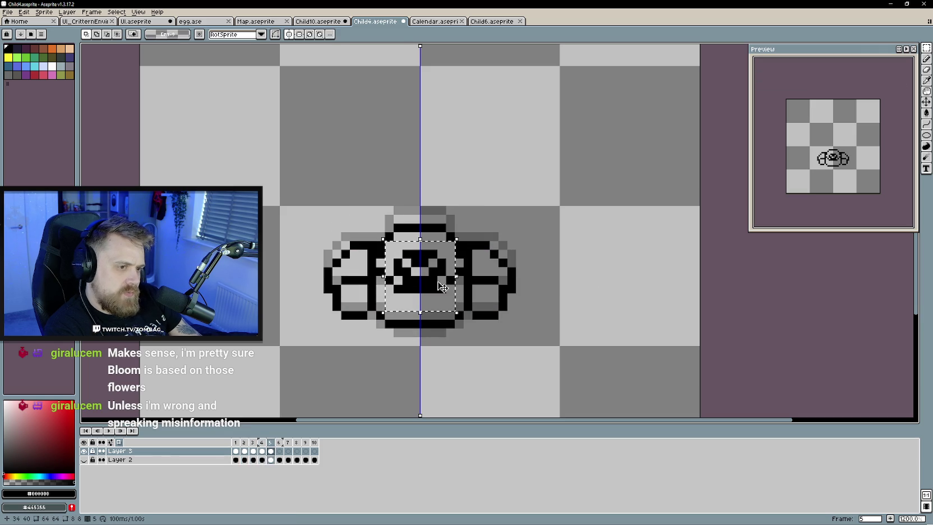
drag(432, 277, 442, 286)
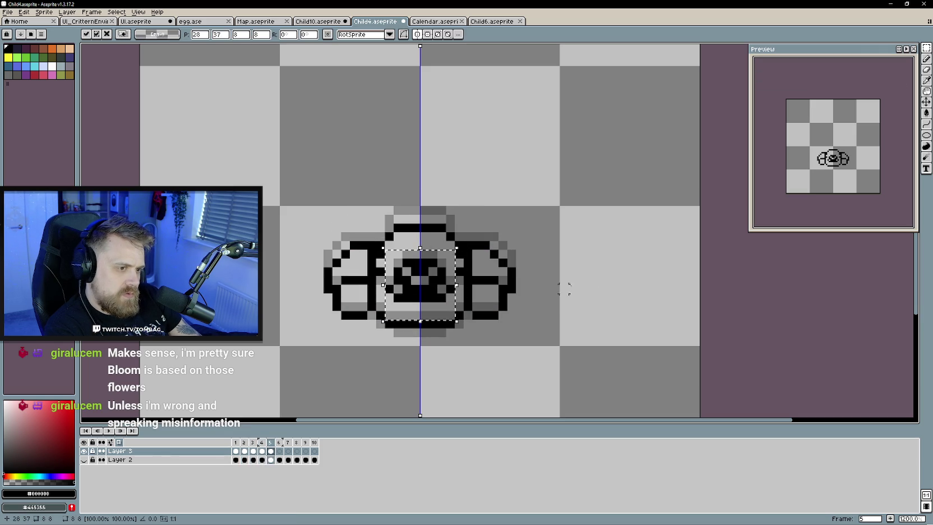
key(Return)
key(Return)
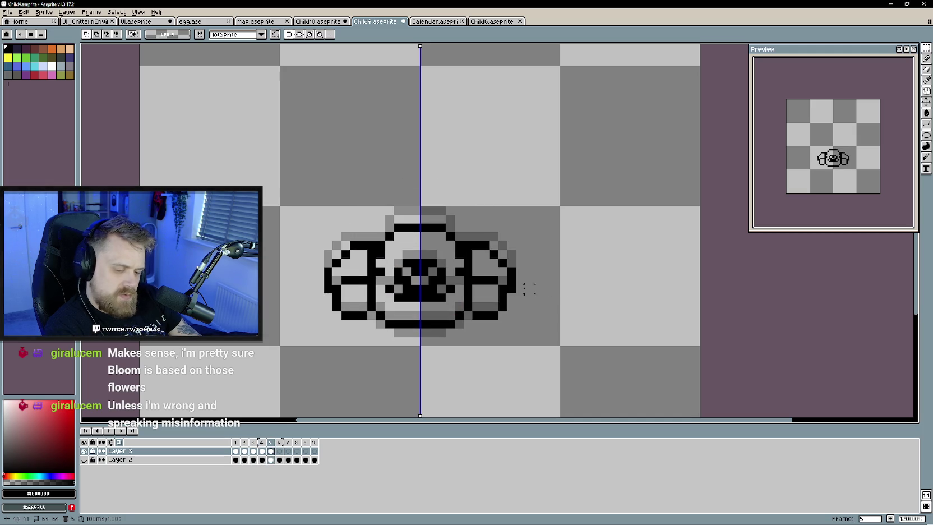
- Fill in the sprite's bottom outline with black pixels
key(b)
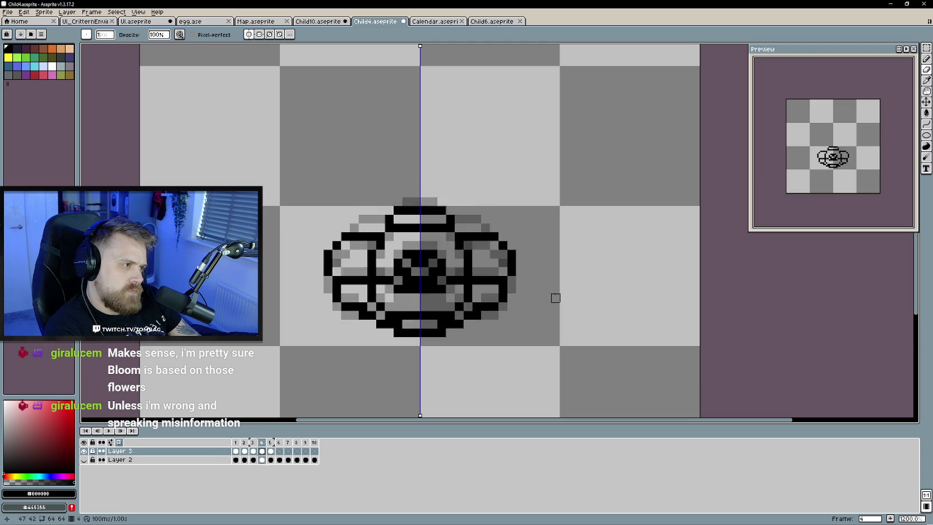
key(b)
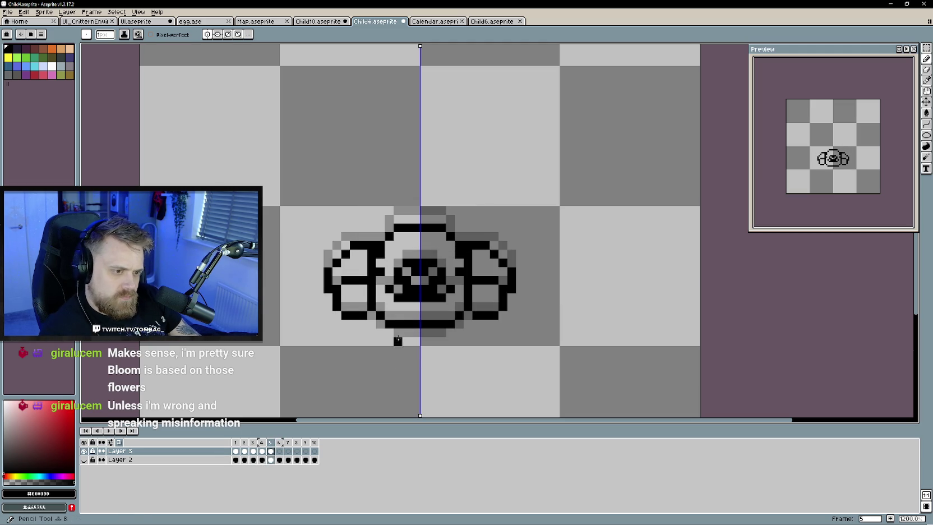
drag(398, 332, 415, 331)
click(380, 323)
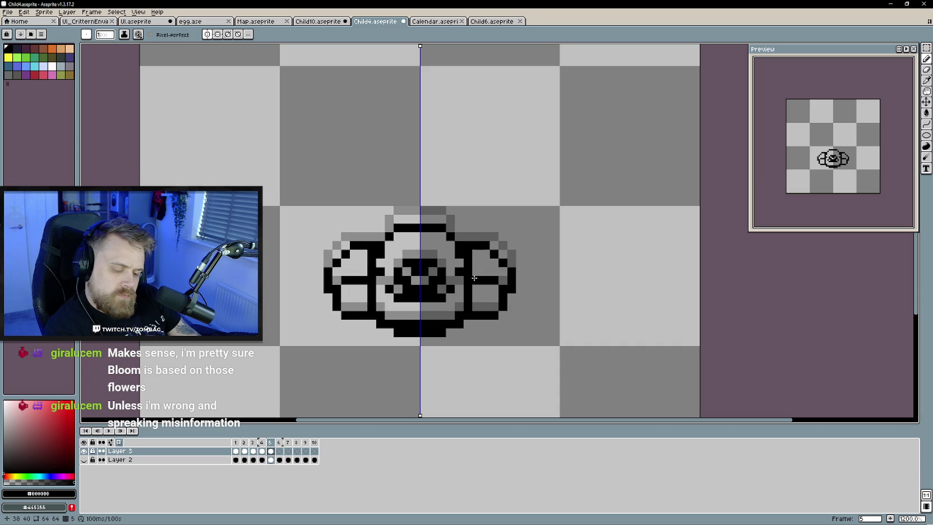
- Add three mirrored black pixels near the face on frame 5, then go to frame 6
key(e)
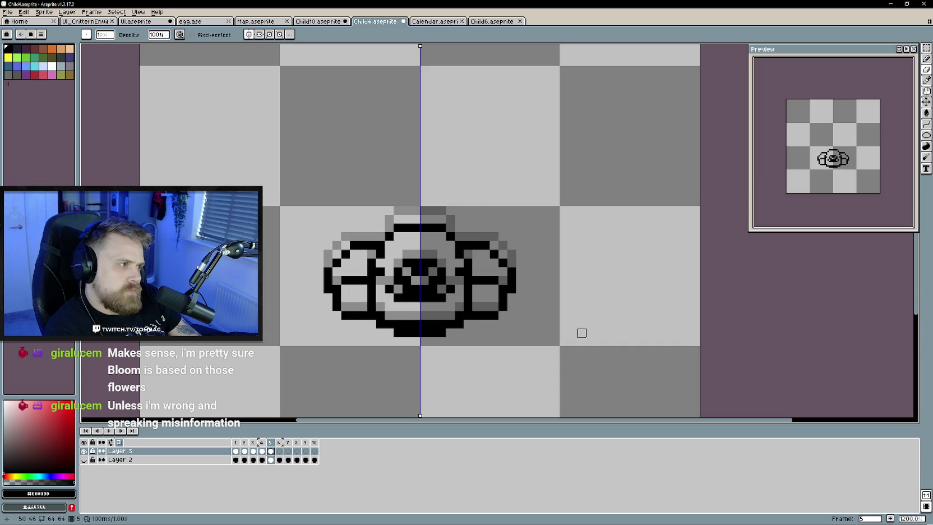
key(Left)
key(Left)
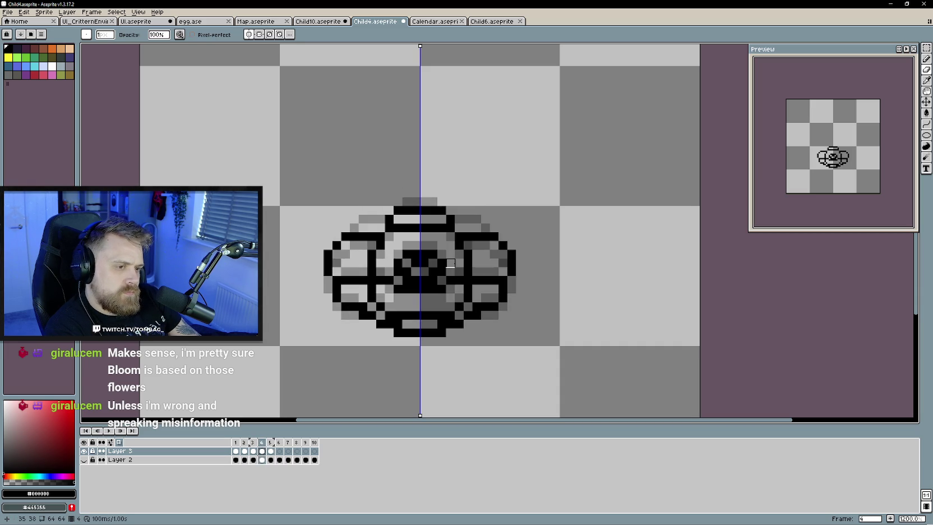
key(Right)
key(Right)
key(b)
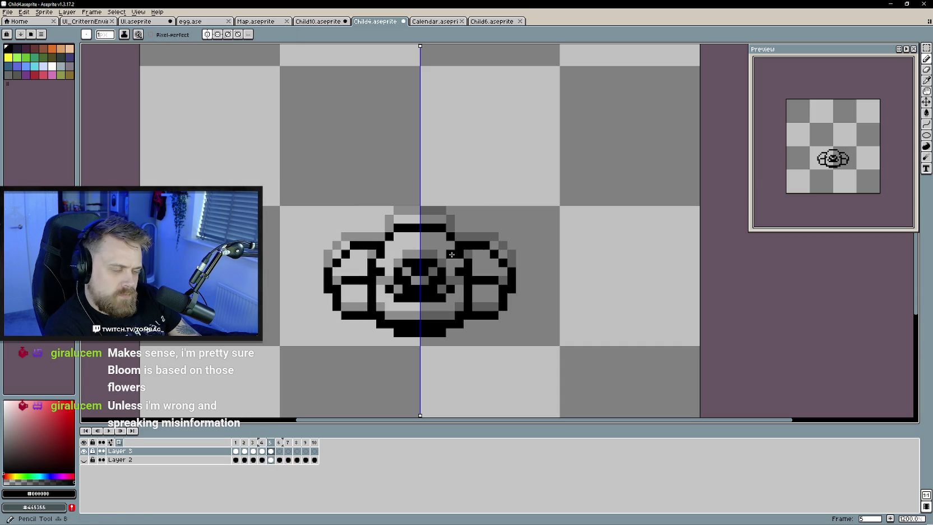
click(451, 262)
click(425, 246)
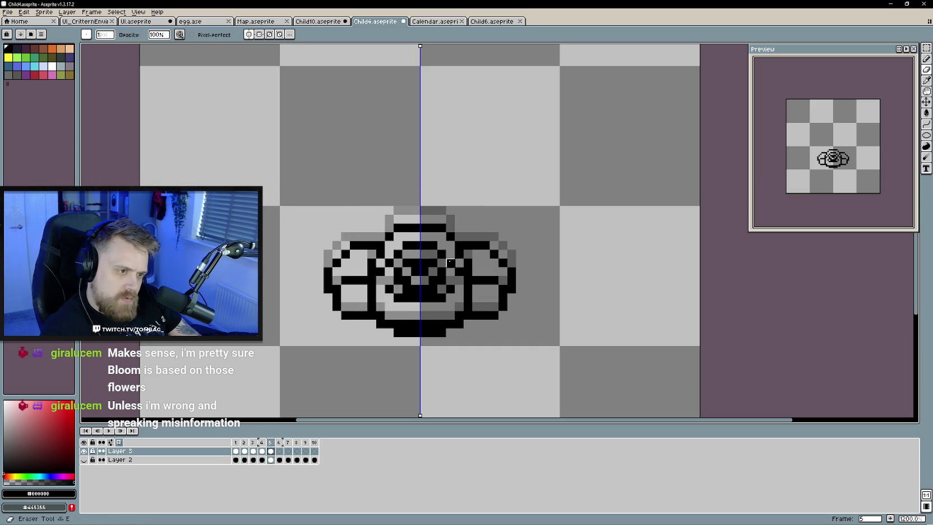
click(450, 255)
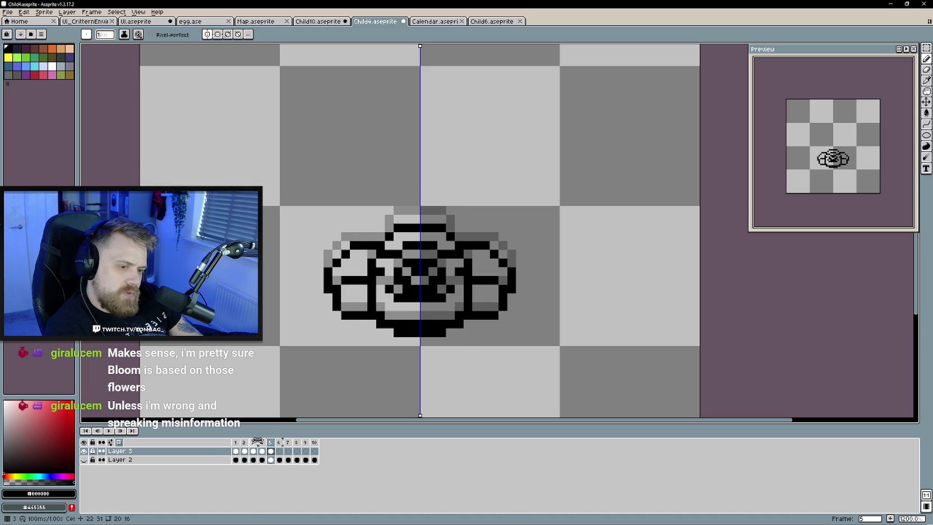
click(279, 451)
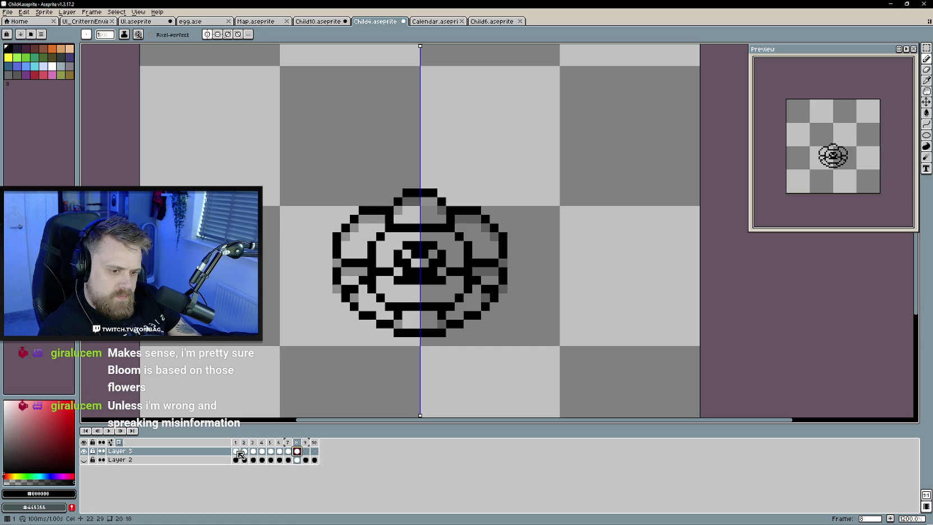
- Delete empty frame 10 and play the 9-frame animation from frame 1
click(238, 451)
click(244, 451)
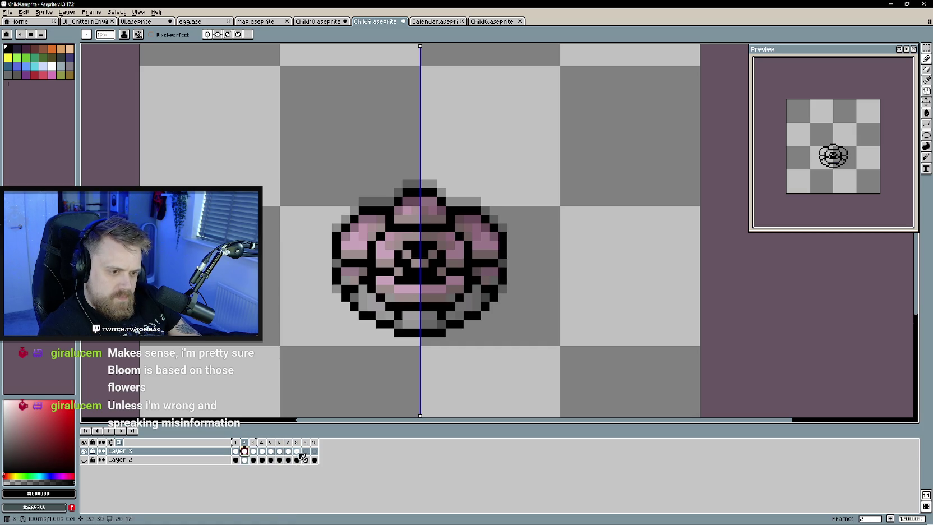
click(300, 457)
click(316, 448)
right_click(318, 446)
click(354, 482)
click(236, 448)
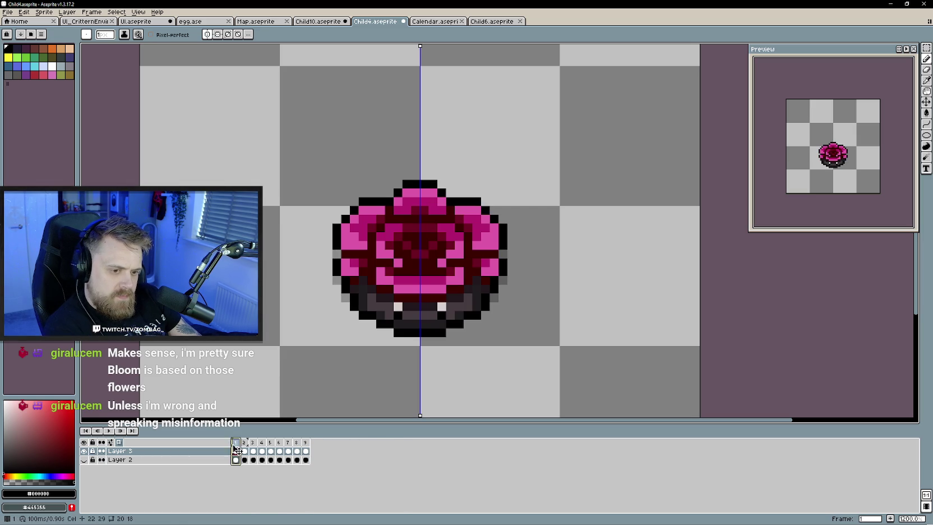
click(108, 431)
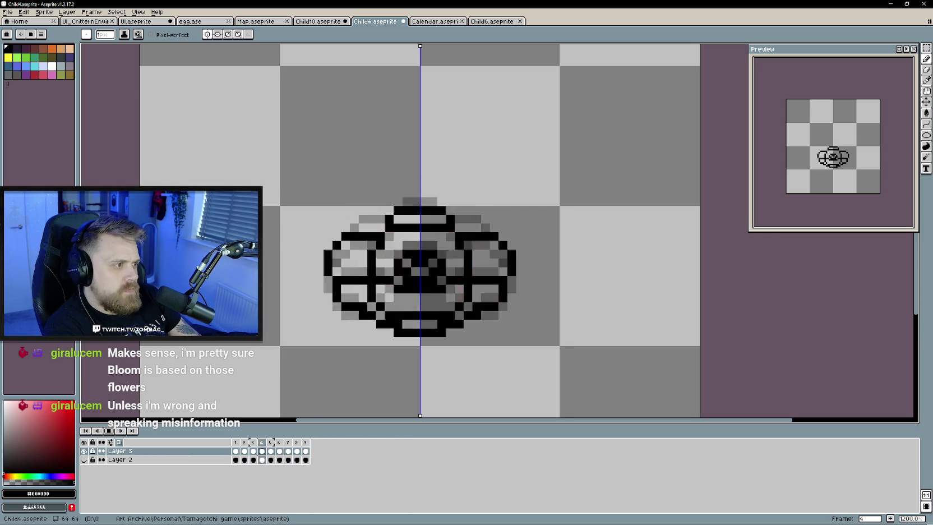
scroll(364, 308, down, 1)
scroll(365, 309, down, 2)
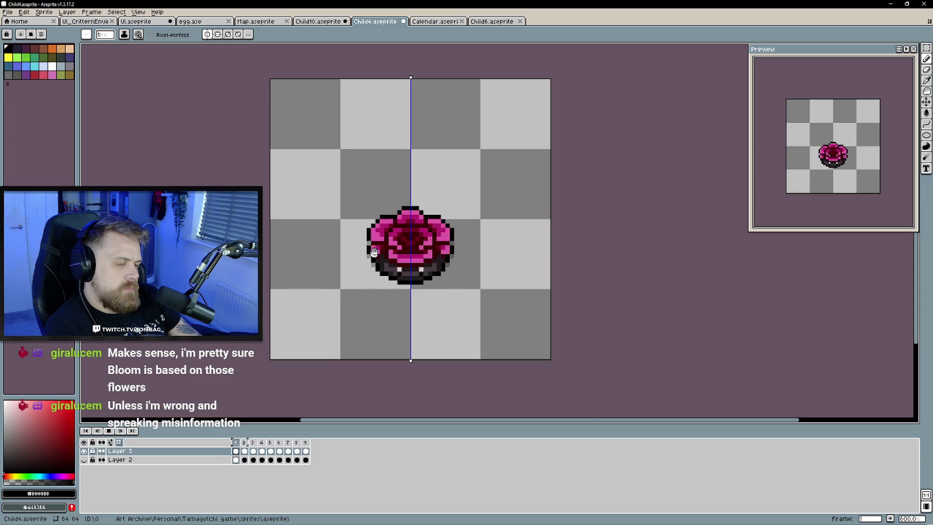
scroll(421, 172, up, 1)
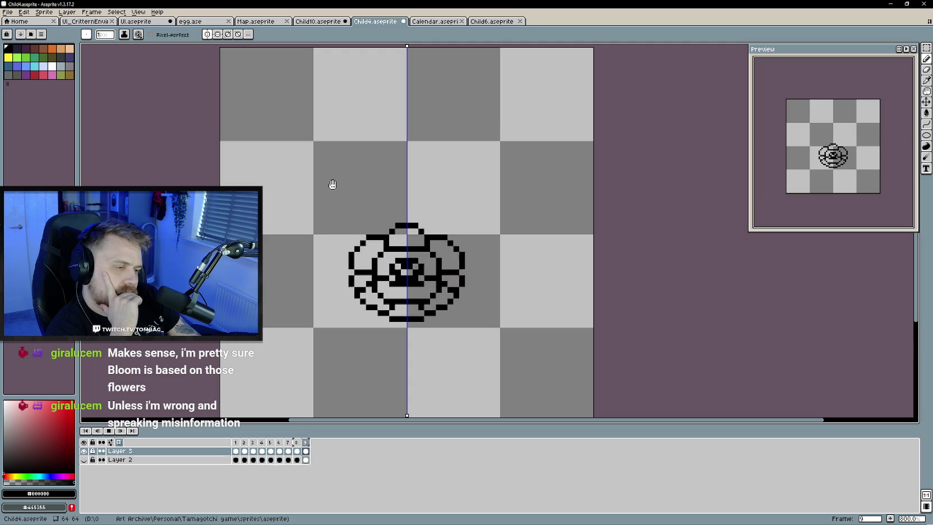
- Turn off Show Onion Skin and play the animation
scroll(305, 145, down, 1)
click(140, 12)
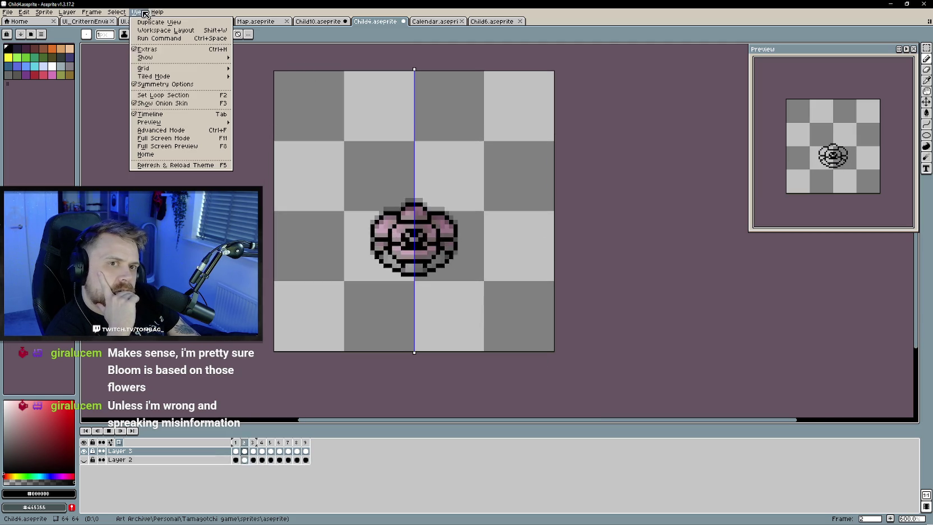
click(162, 103)
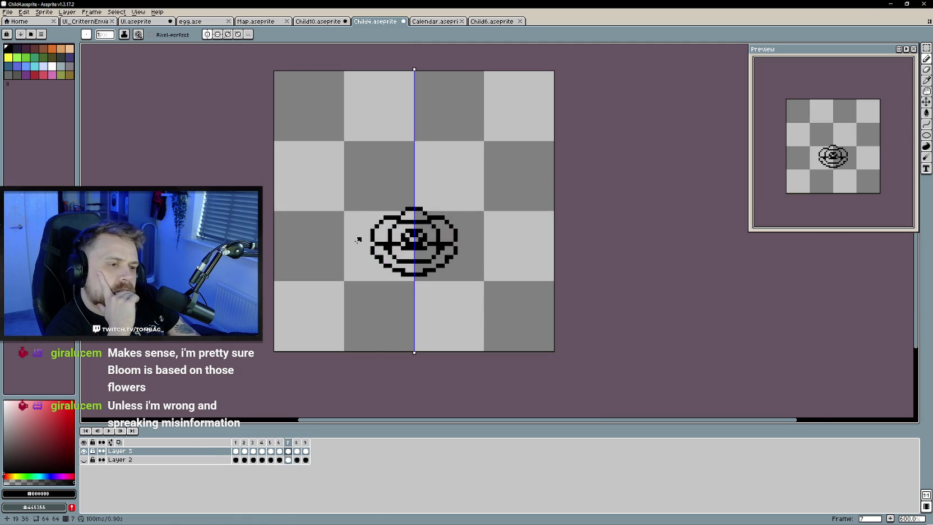
click(110, 431)
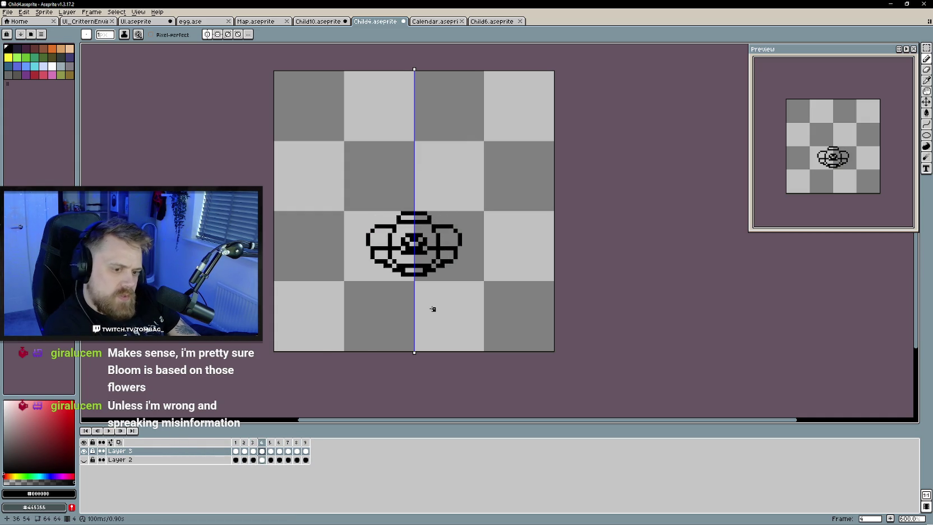
scroll(403, 303, up, 1)
scroll(413, 283, up, 2)
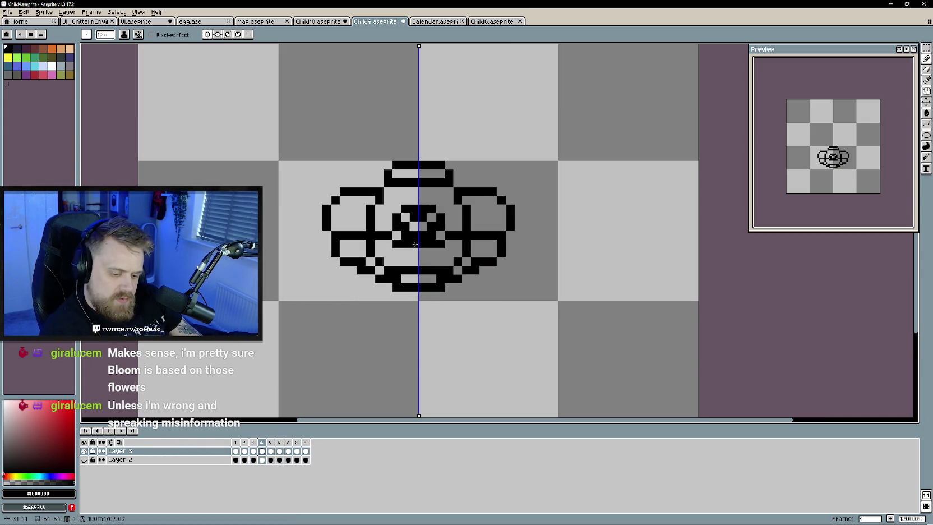
- Undo frame 4's centre pixels and draw a mirrored V shape between the eyes
key(b)
key(ctrl+z)
key(ctrl+z)
key(e)
drag(406, 228, 423, 256)
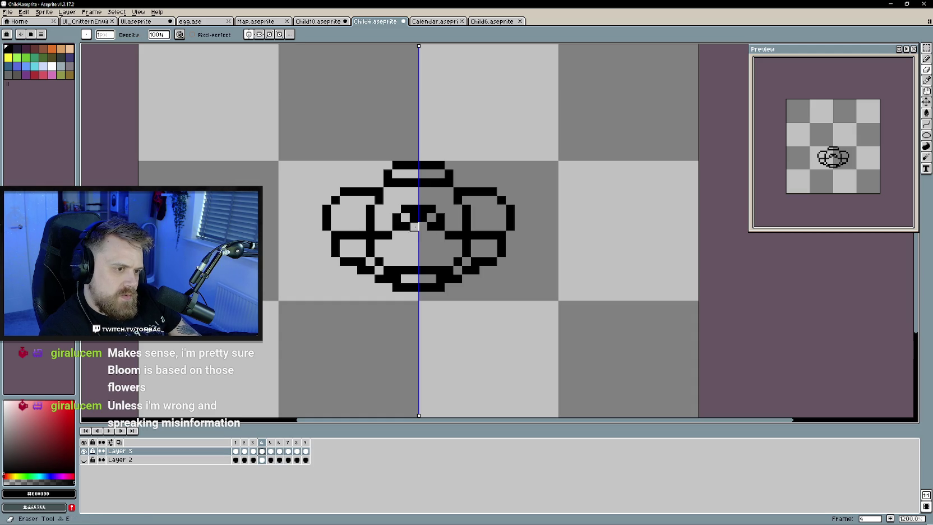
click(429, 253)
click(438, 251)
key(w)
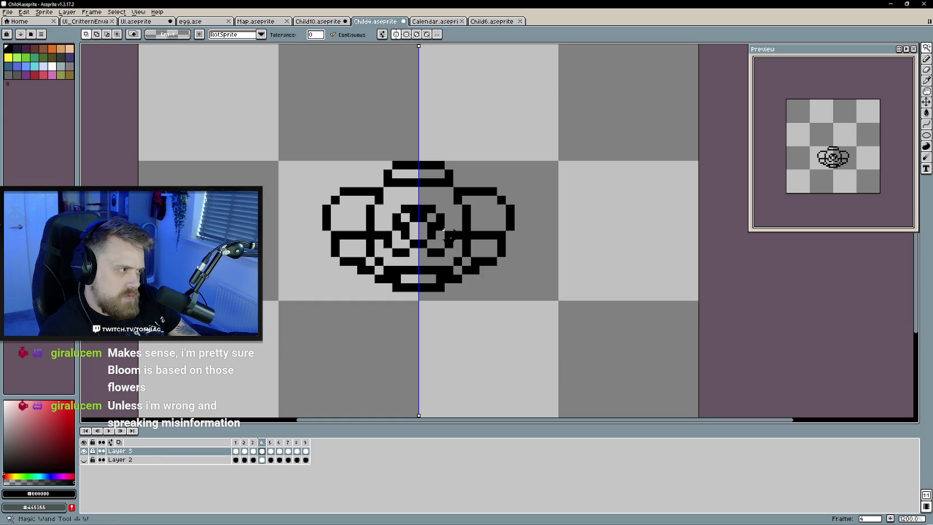
key(b)
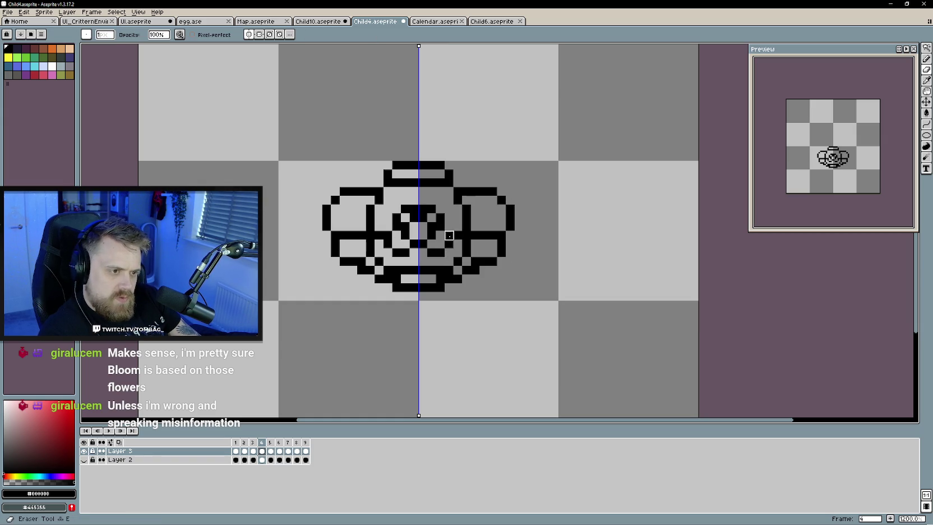
key(Return)
key(Return)
key(Return)
key(Return)
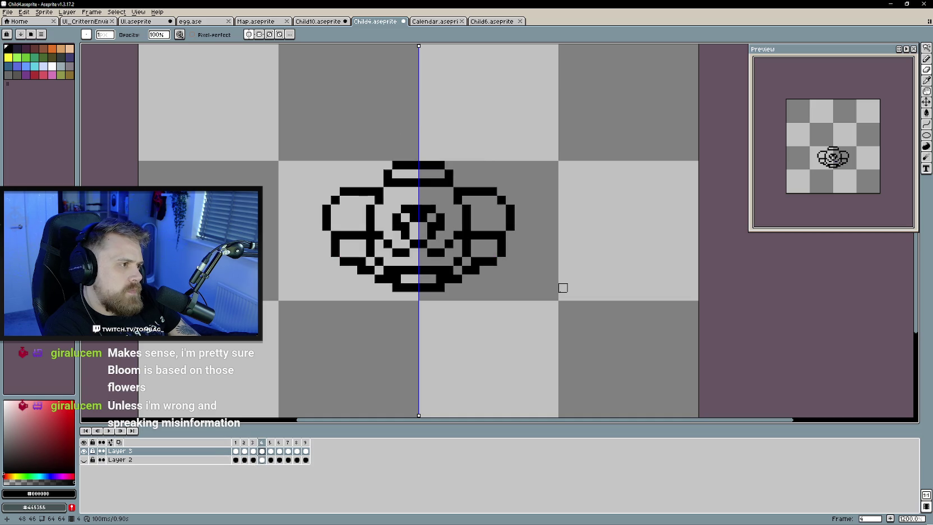
key(Left)
key(Left)
key(Right)
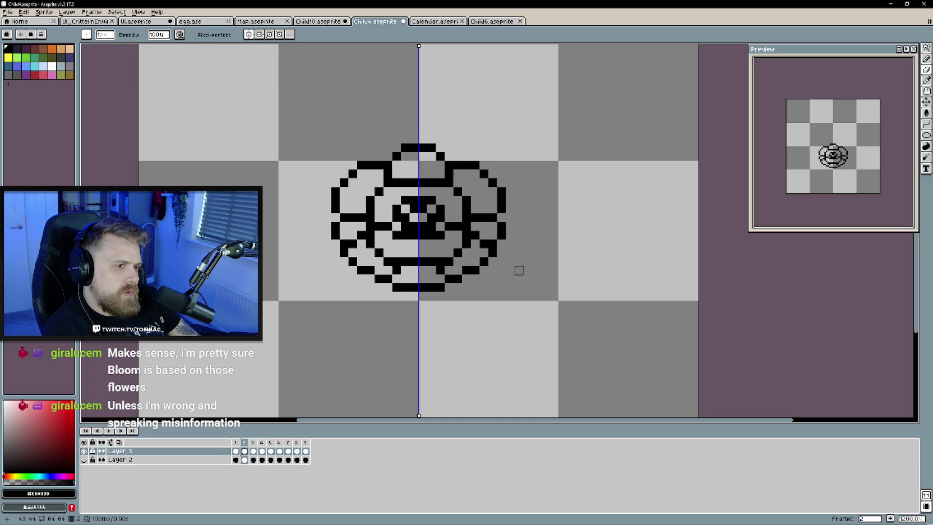